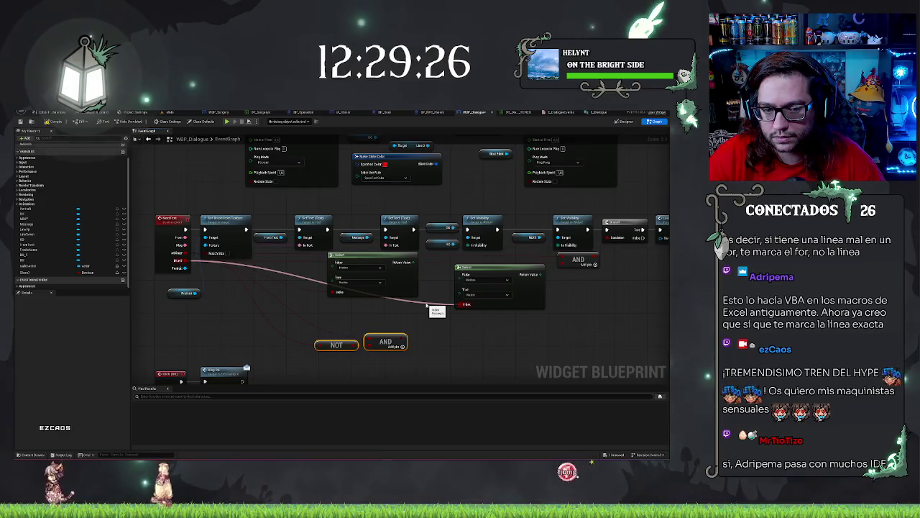
Connect the Mood? pin to the Select nodes in the WBP_Dialogue graph.
mouse_move(591, 282)
left_mouse_down()
mouse_move(467, 313)
mouse_move(355, 304)
mouse_move(471, 295)
left_mouse_up()
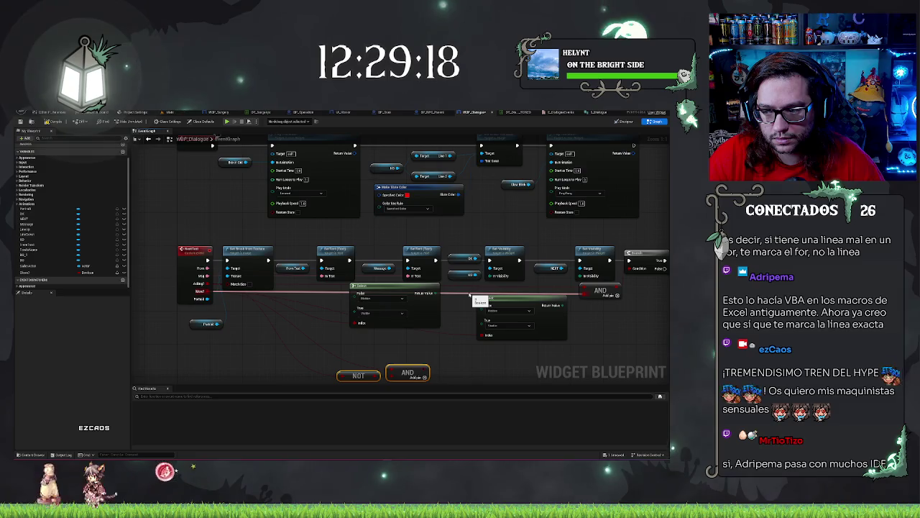
left_click_drag(471, 295, 471, 294)
left_click_drag(534, 306, 427, 311)
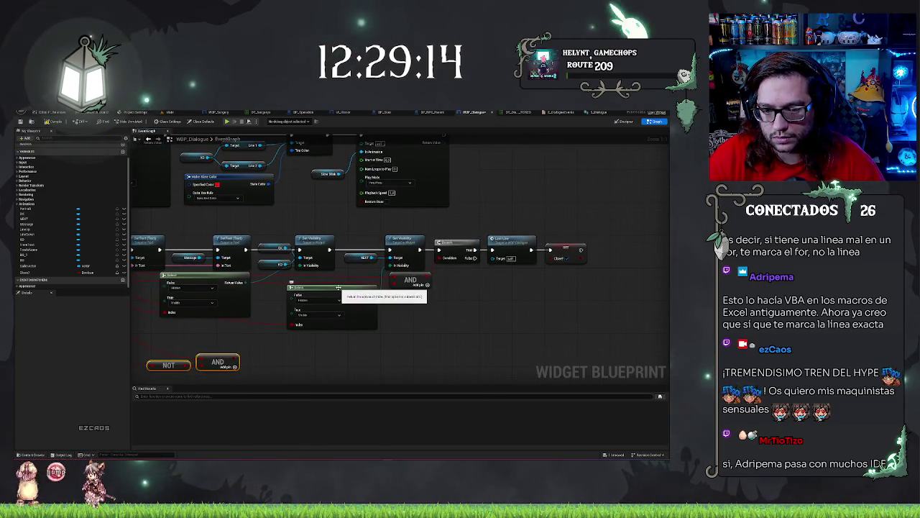
left_click(367, 309)
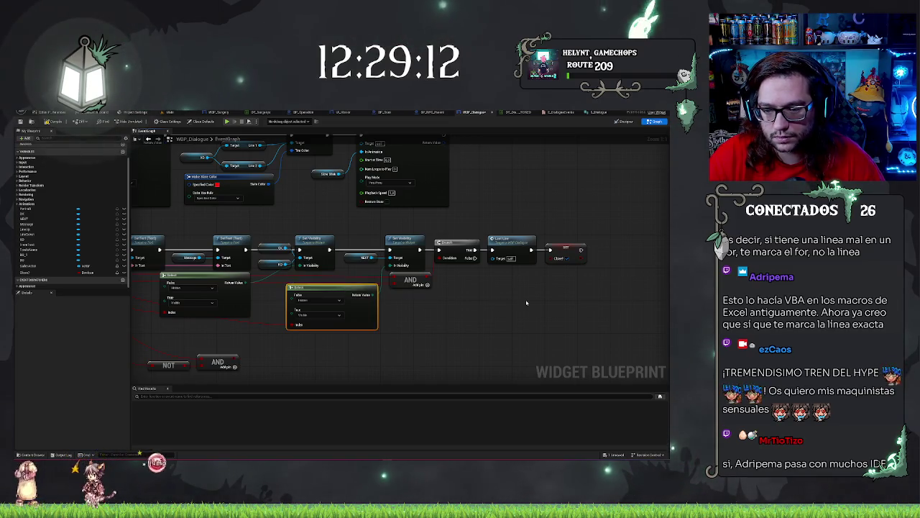
Duplicate the NEXT and Set Visibility nodes at the chain's end, fed by NOT's exec, then return to Main.
left_click_drag(406, 255, 407, 256)
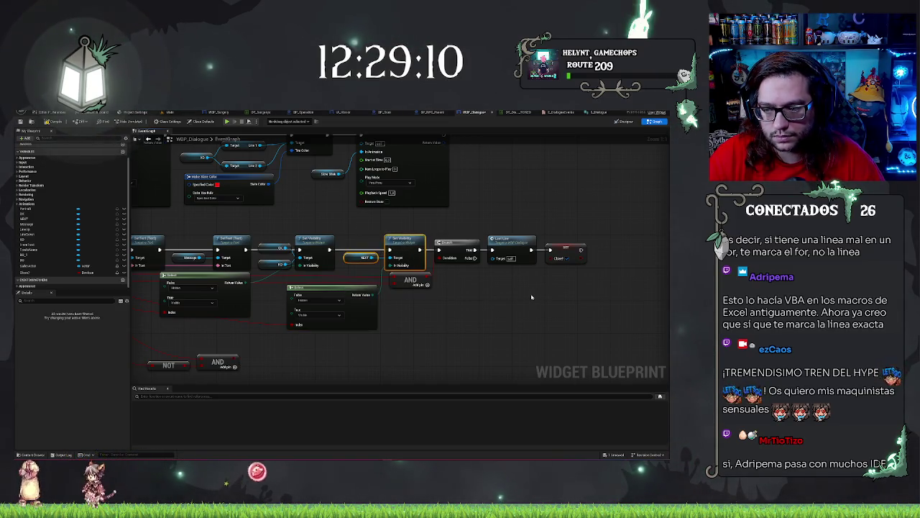
key("ctrl+c")
key("ctrl+v")
mouse_move(531, 297)
left_mouse_down()
mouse_move(462, 302)
mouse_move(527, 273)
mouse_move(530, 239)
mouse_move(457, 250)
left_mouse_up()
left_click(484, 255)
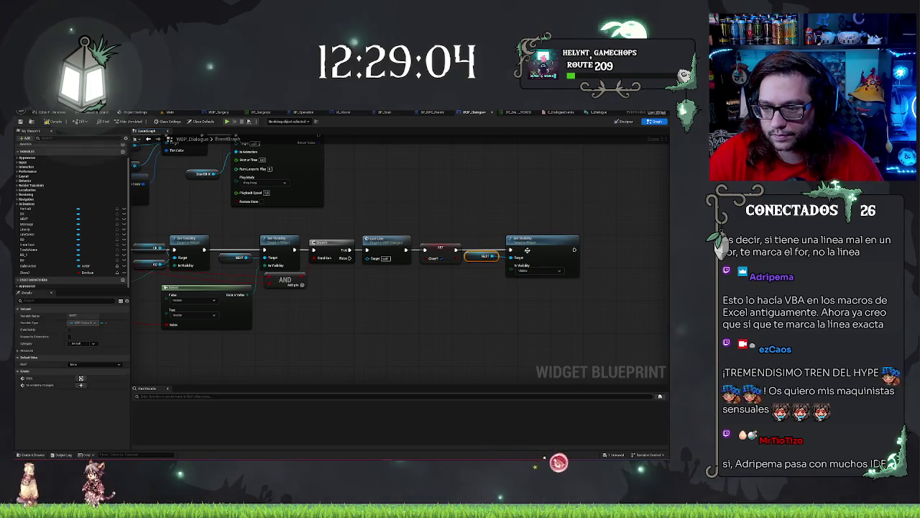
left_click(503, 220)
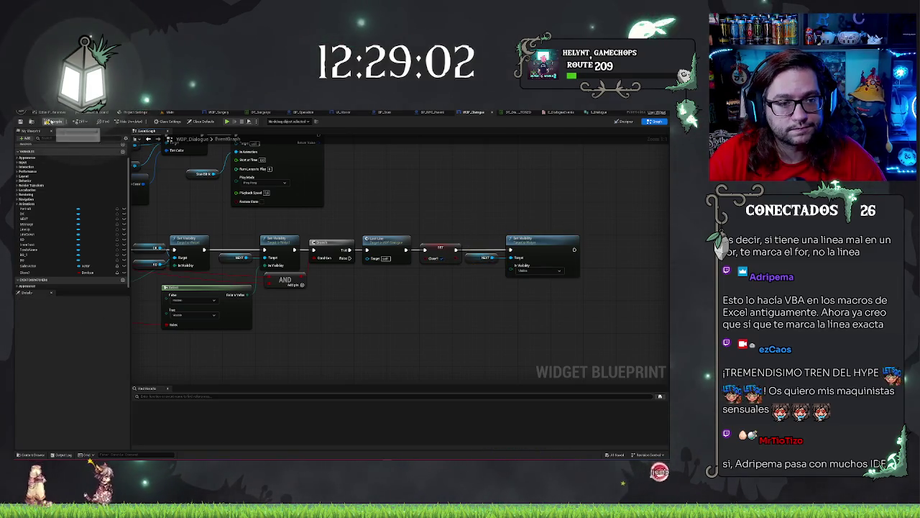
left_click(172, 112)
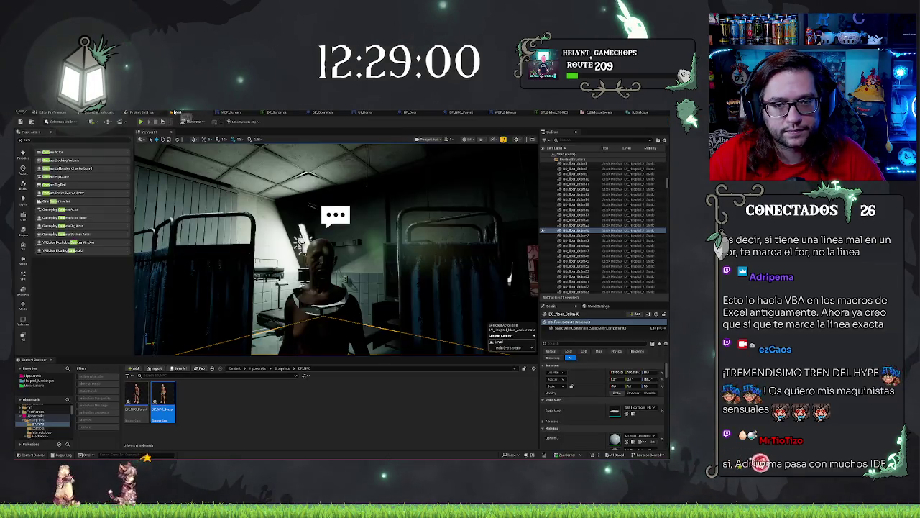
Play the level, advance the NPC lines to 'Are you ready?', decline the surgery, then stop.
right_click(351, 263)
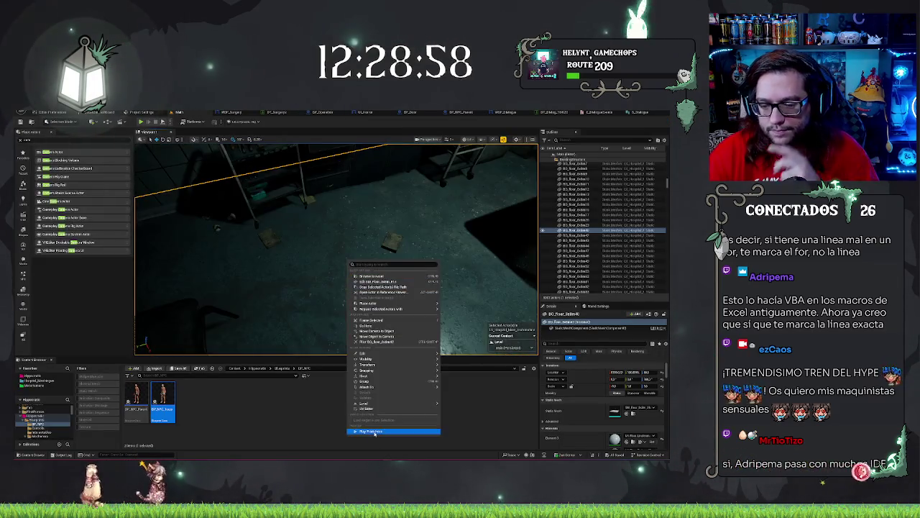
left_click(374, 487)
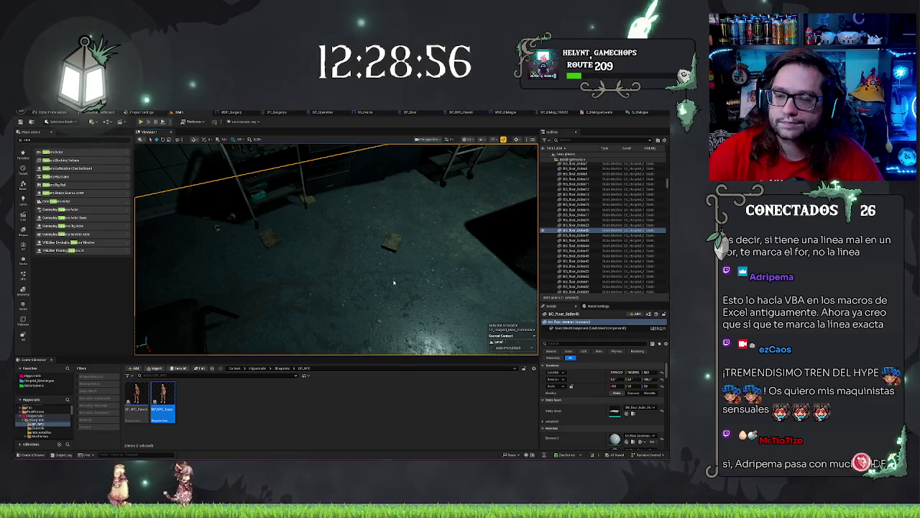
key("alt+p")
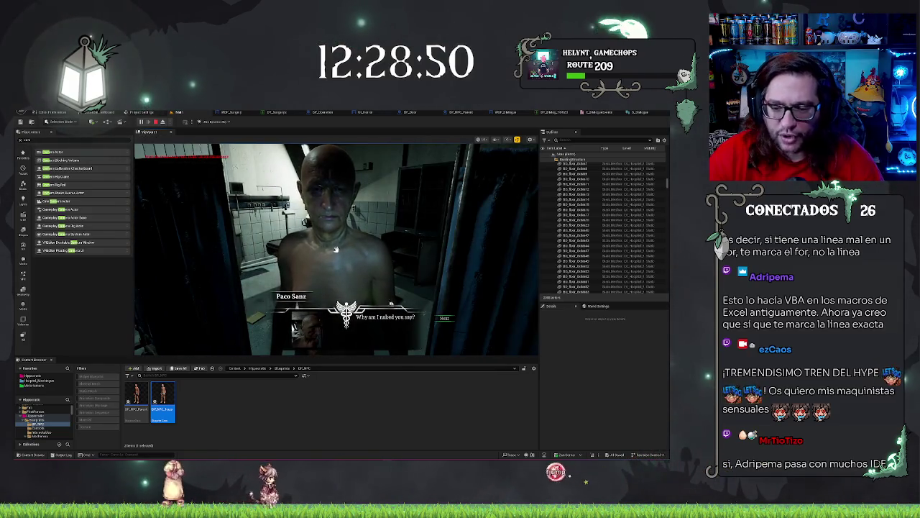
left_click(444, 318)
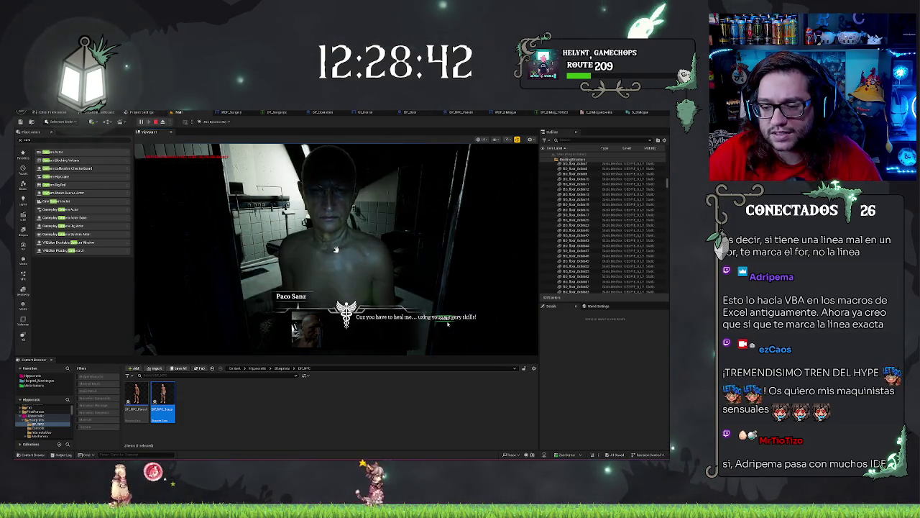
left_click(447, 324)
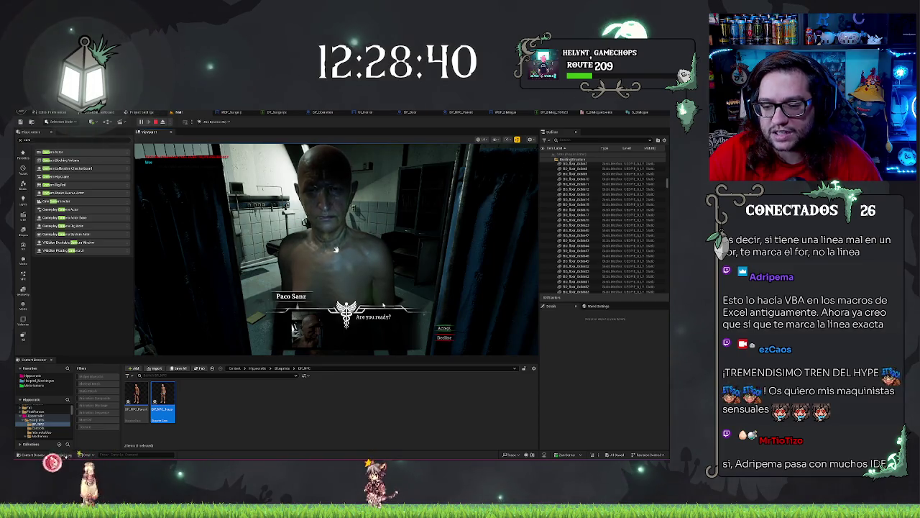
left_click(444, 338)
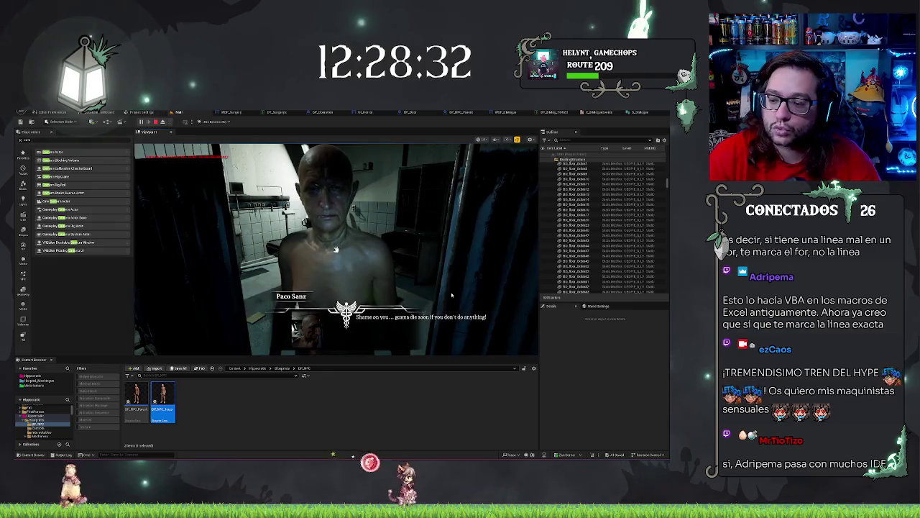
key("Escape")
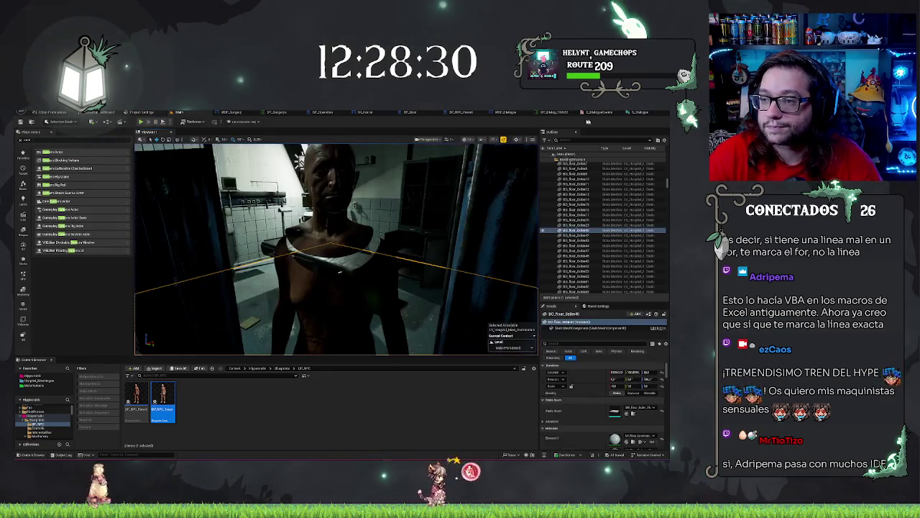
left_click(553, 112)
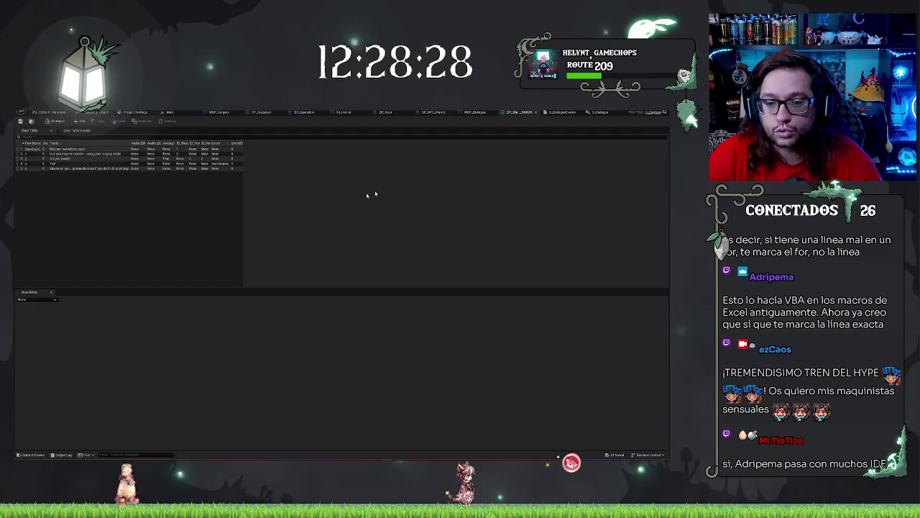
Inspect the last DT_Dialogue row in the Row Editor, then switch to BP_NPC_Parent.
left_click(59, 169)
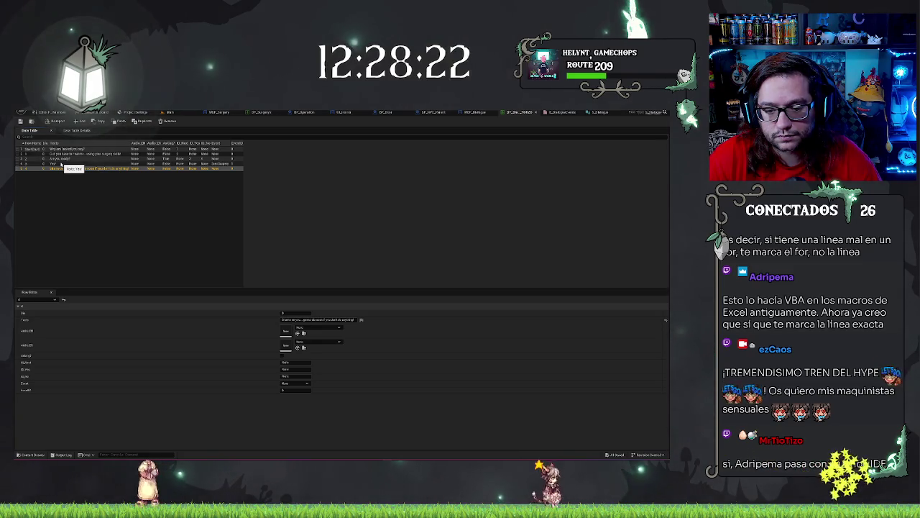
left_click(232, 238)
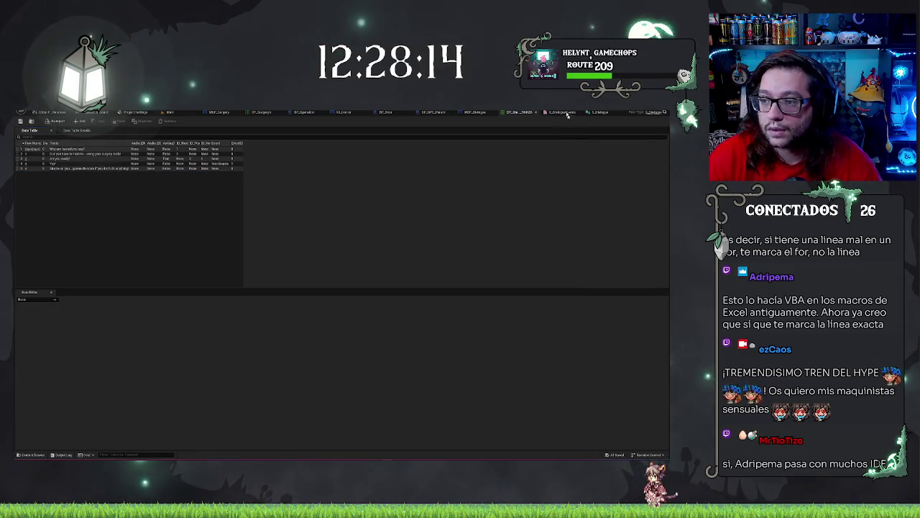
left_click(411, 111)
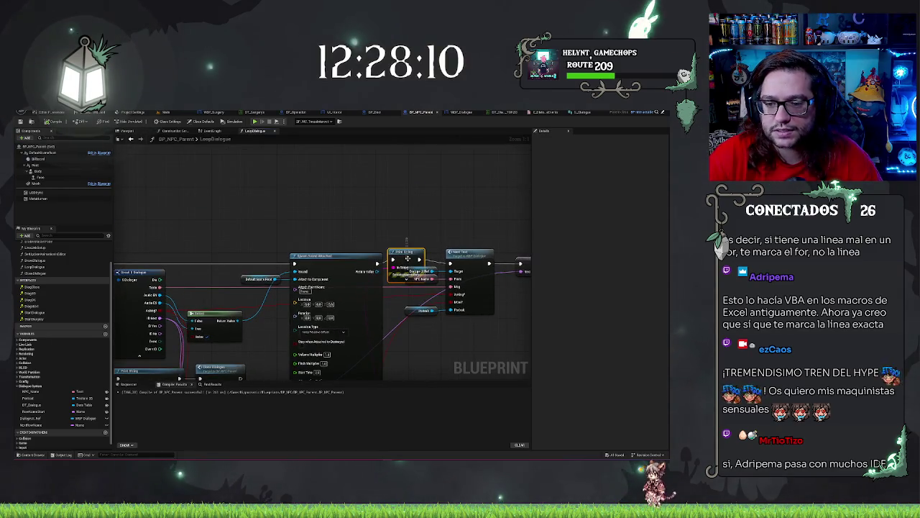
Delete the Print String node between the spawned sound and Next Text, then review the graph.
key("ctrl+z")
left_click_drag(406, 252, 496, 162)
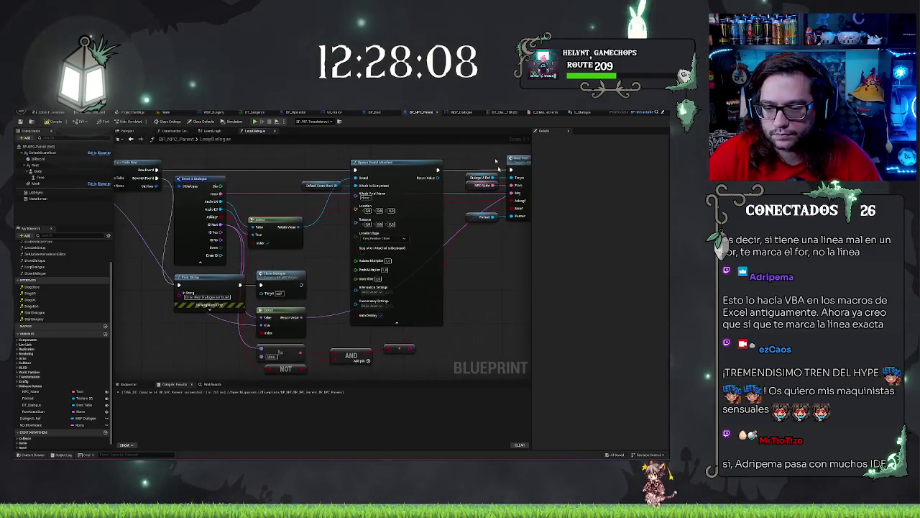
left_click_drag(400, 348, 289, 359)
left_click_drag(412, 285, 411, 333)
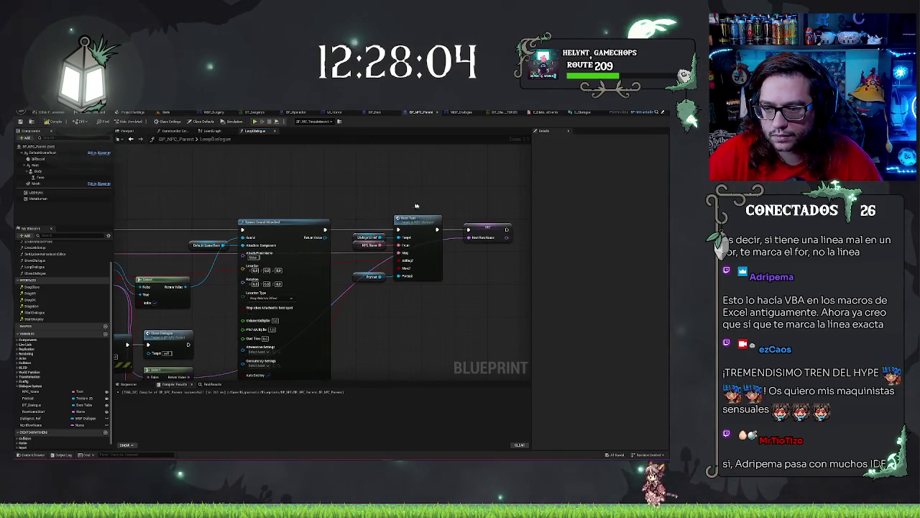
mouse_move(357, 325)
left_mouse_down()
mouse_move(399, 303)
mouse_move(422, 147)
left_mouse_up()
left_click(453, 281)
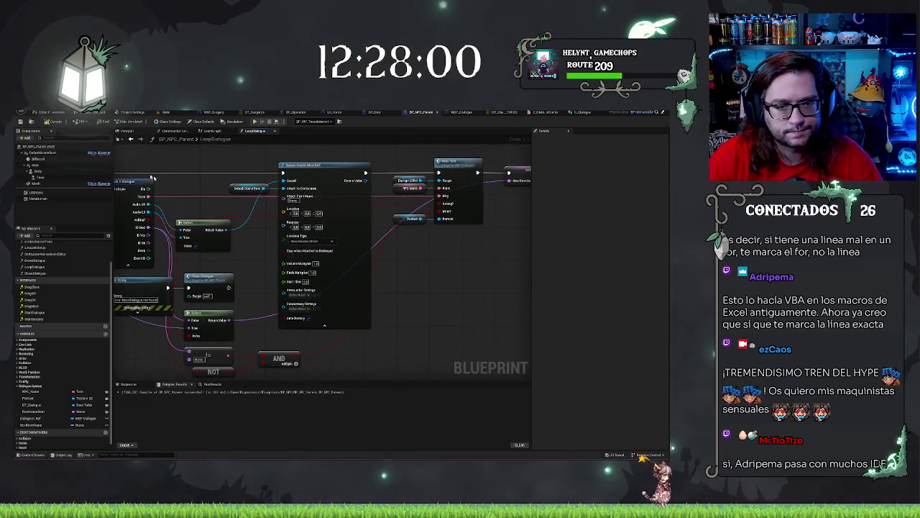
left_click(222, 132)
scroll(401, 232, "up", 2)
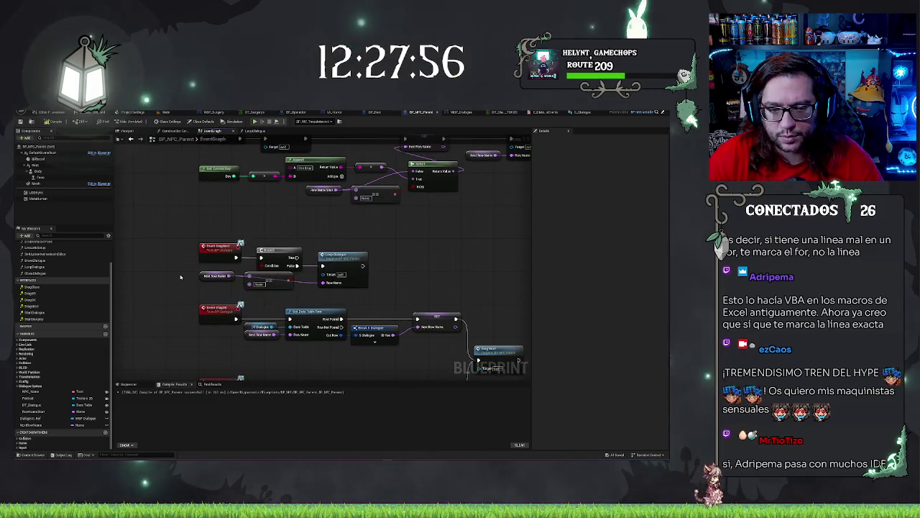
Inspect the Branch, Loop Dialogue and Row Name nodes in the EventGraph.
mouse_move(182, 267)
left_mouse_down()
mouse_move(387, 298)
mouse_move(381, 287)
left_mouse_up()
left_click(367, 223)
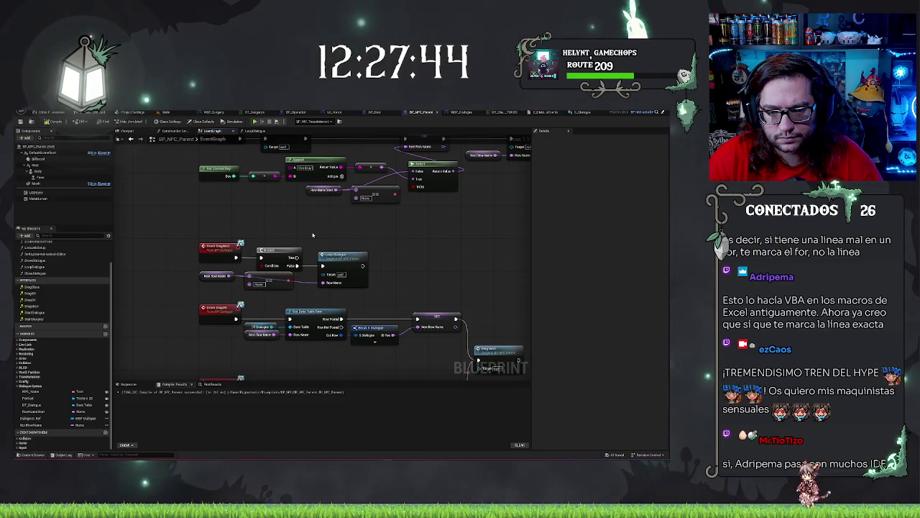
left_click_drag(312, 234, 325, 216)
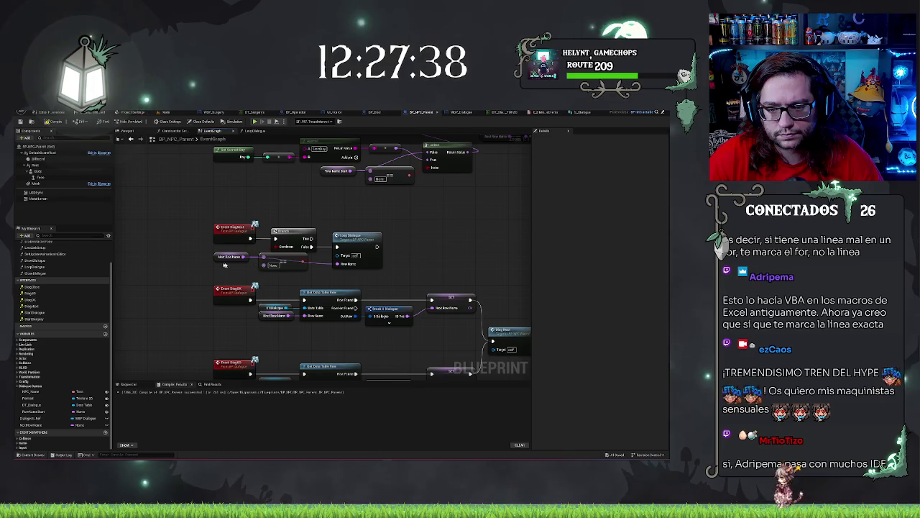
left_click(263, 266)
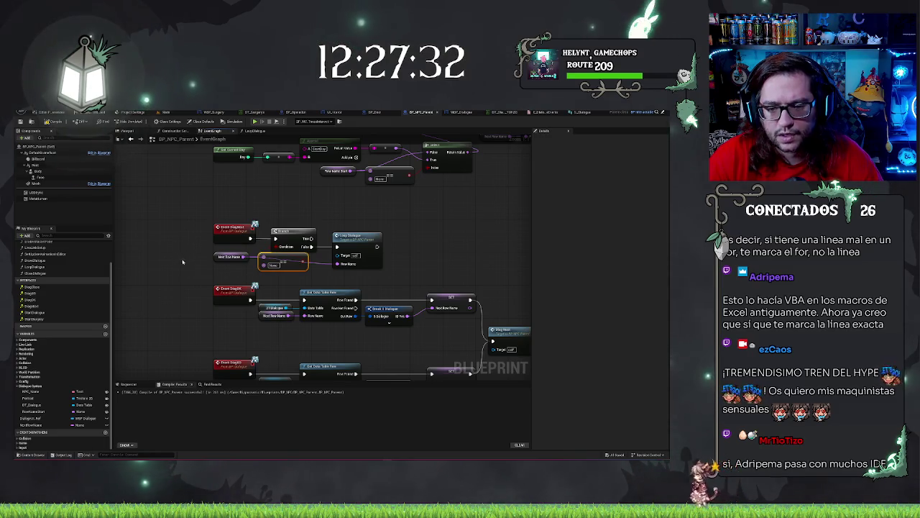
Paste a copy of the Log Dialogue node beside the original, then move to LoopDialogue.
left_click(357, 237)
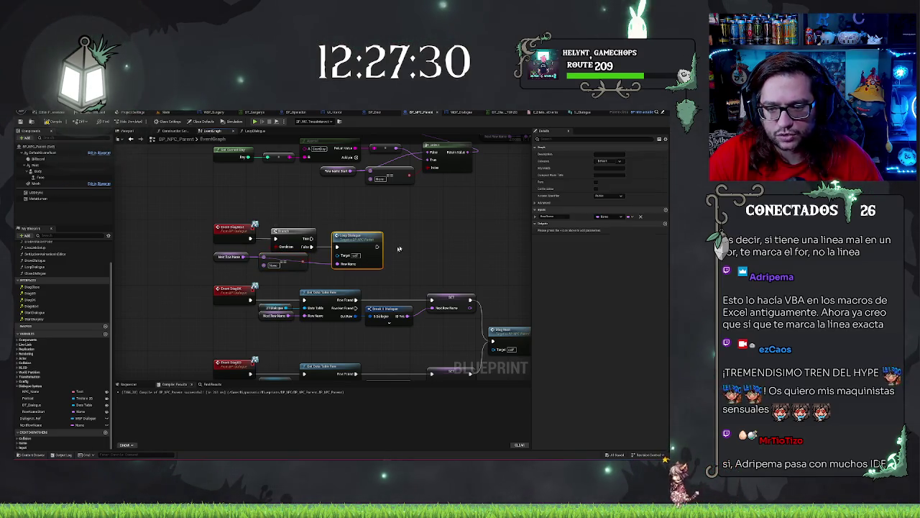
key("ctrl+v")
mouse_move(407, 240)
left_mouse_down()
mouse_move(415, 228)
mouse_move(429, 232)
left_mouse_up()
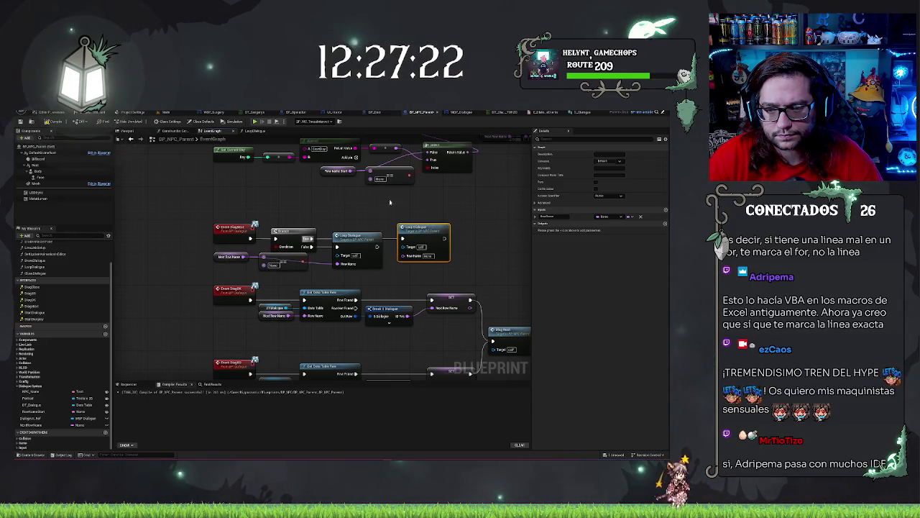
left_click_drag(393, 211, 350, 247)
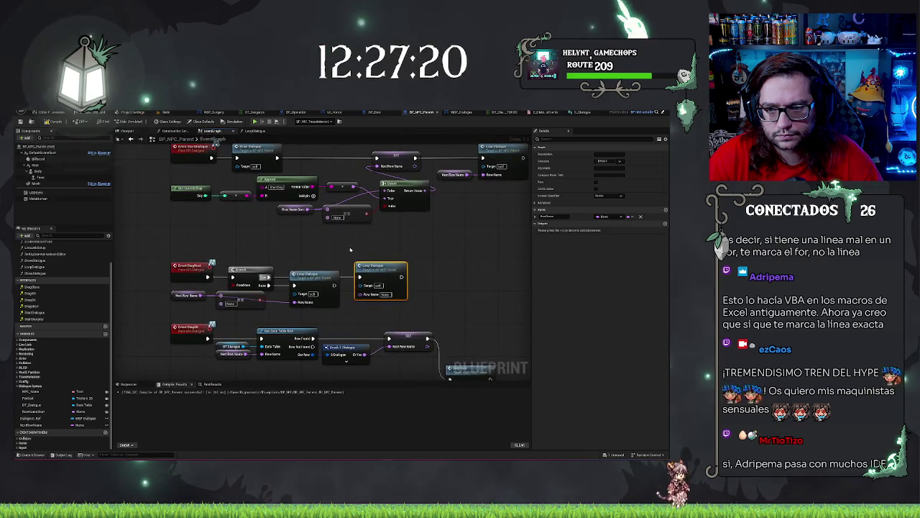
left_click_drag(350, 249, 405, 232)
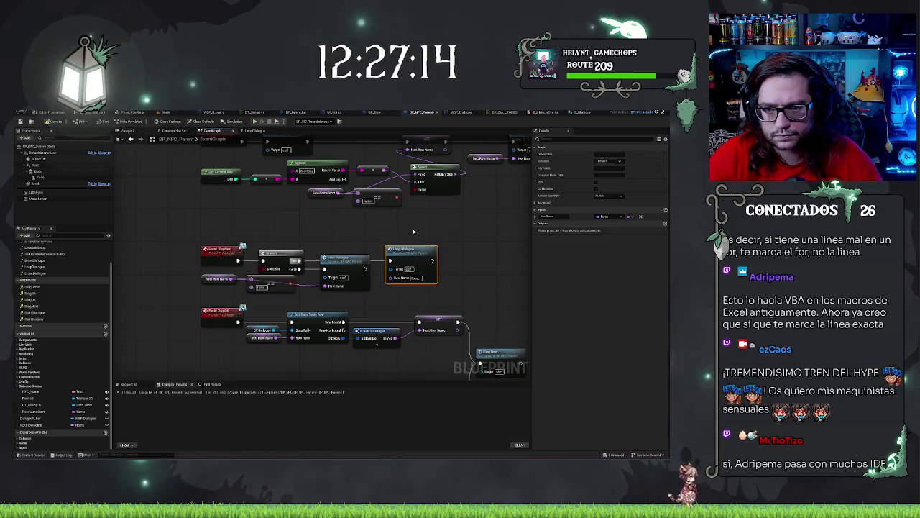
left_click_drag(413, 231, 412, 246)
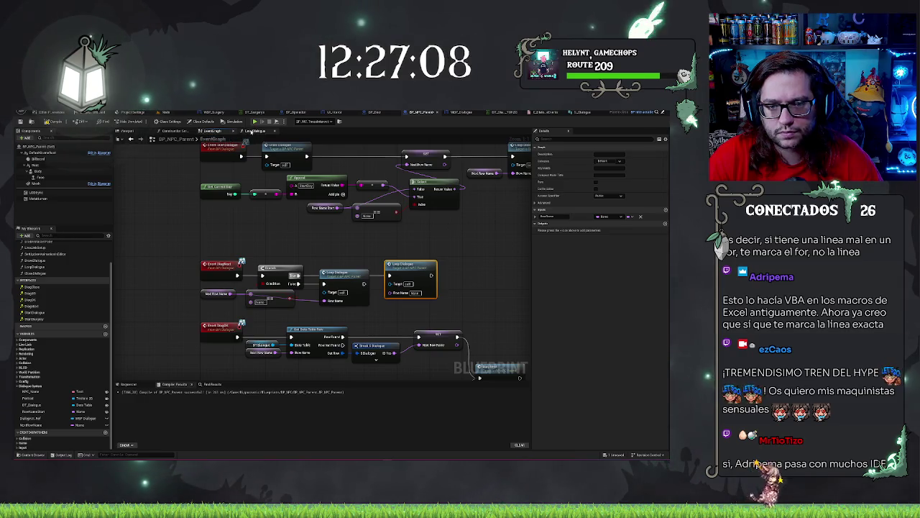
left_click(255, 131)
scroll(463, 167, "down", 2)
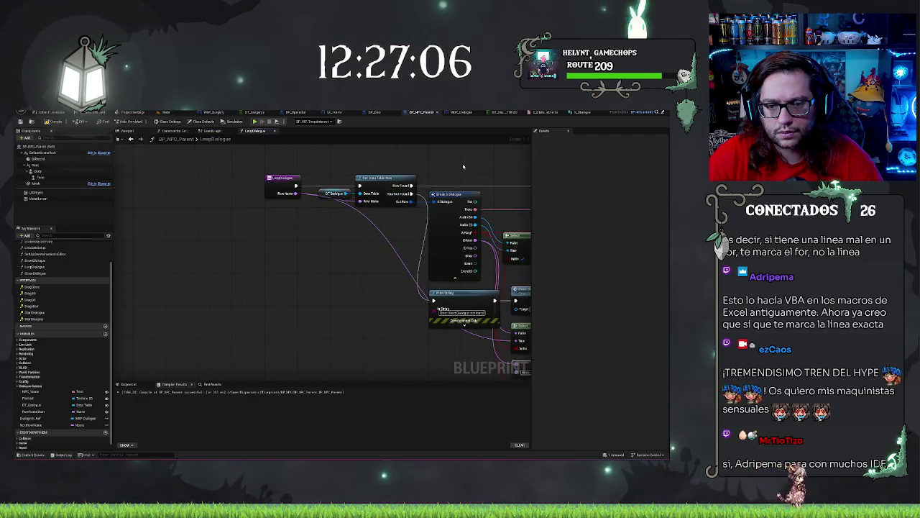
Review LoopDialogue's Spawn Sound Attached nodes, then go back to the EventGraph.
left_click_drag(285, 151, 213, 160)
left_click_drag(384, 168, 234, 156)
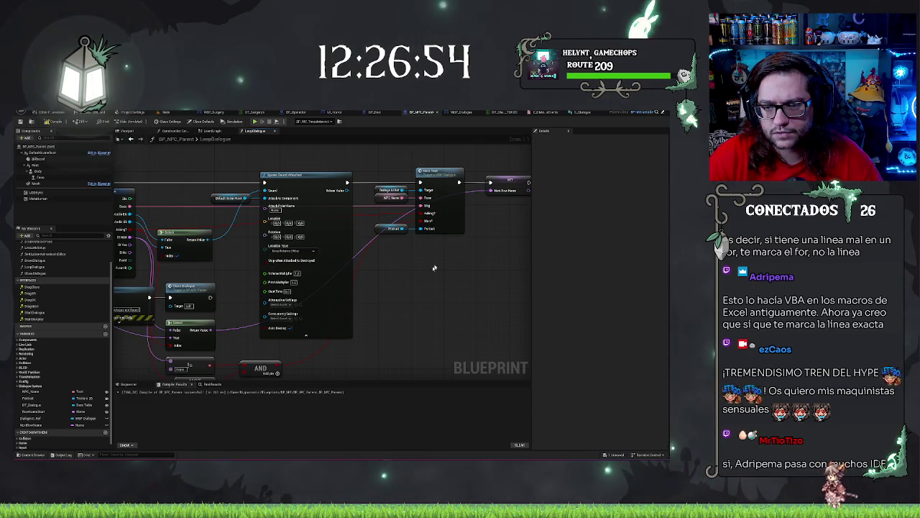
left_click_drag(433, 267, 481, 276)
left_click(210, 131)
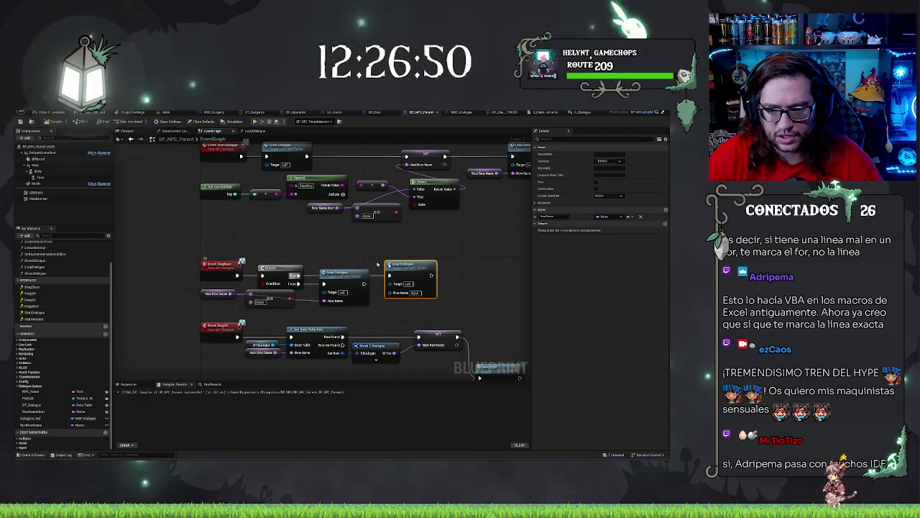
Delete the extra Loop Dialogue call node from the EventGraph.
key("Delete")
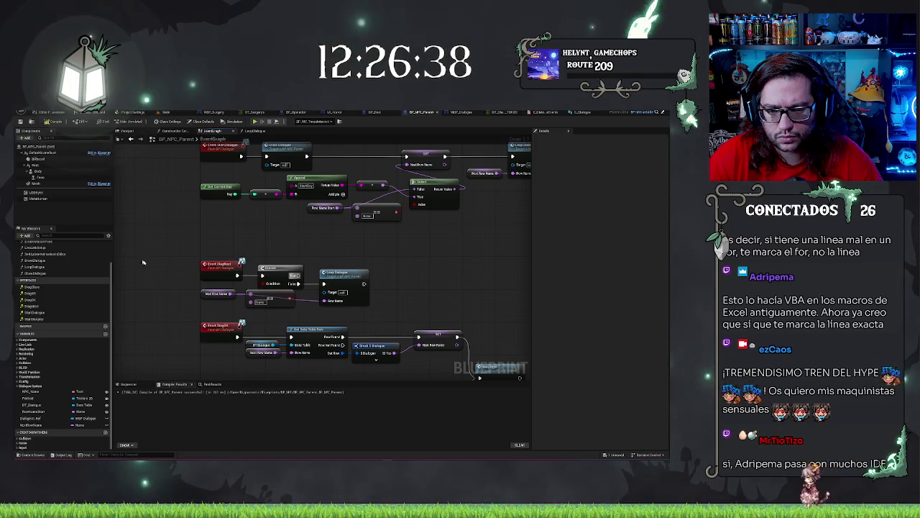
mouse_move(175, 261)
left_mouse_down()
mouse_move(295, 316)
mouse_move(388, 313)
left_mouse_up()
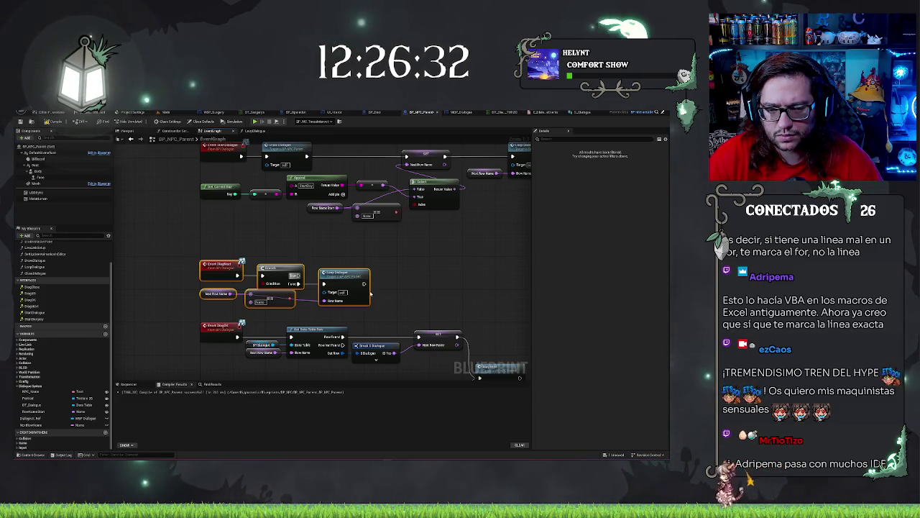
left_click(423, 282)
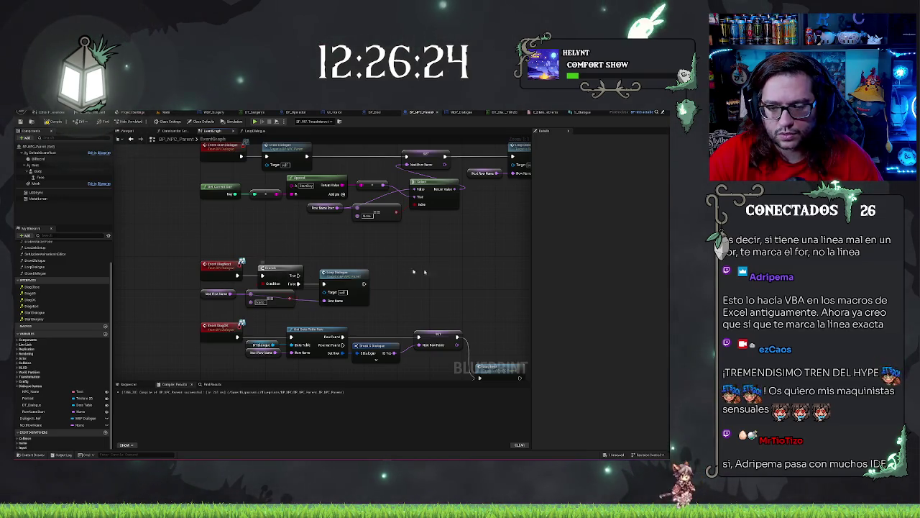
Remove the Event DlogClose and Close Dialogue nodes.
mouse_move(345, 266)
left_mouse_down()
mouse_move(469, 267)
mouse_move(524, 195)
mouse_move(502, 156)
left_mouse_up()
left_click_drag(436, 375, 427, 290)
left_click_drag(195, 266, 391, 275)
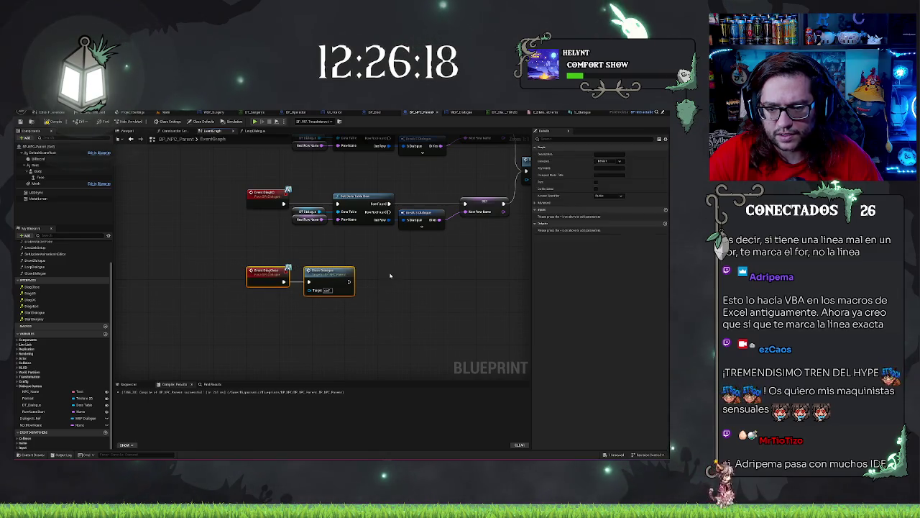
key("ctrl+z")
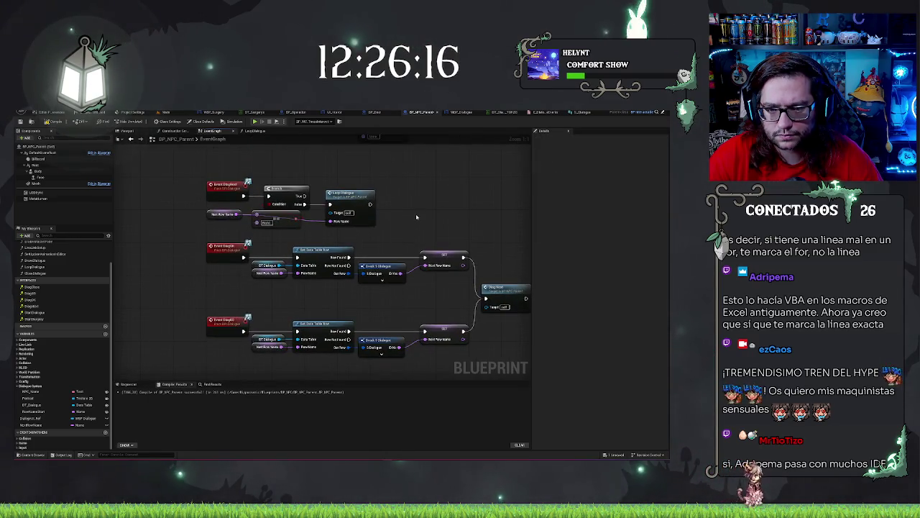
Review the Get Current Day and Event DiagEnd nodes, then open DT_Dialogue.
left_click_drag(417, 217, 420, 255)
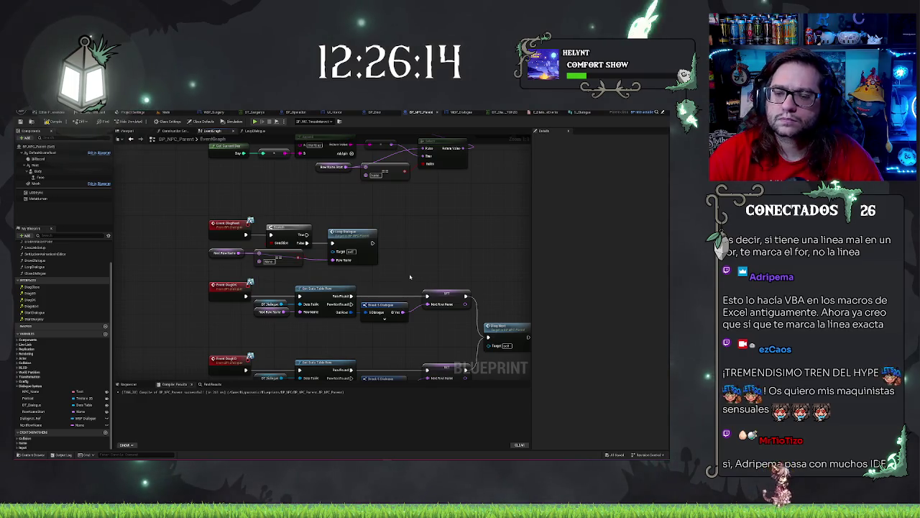
scroll(395, 269, "down", 1)
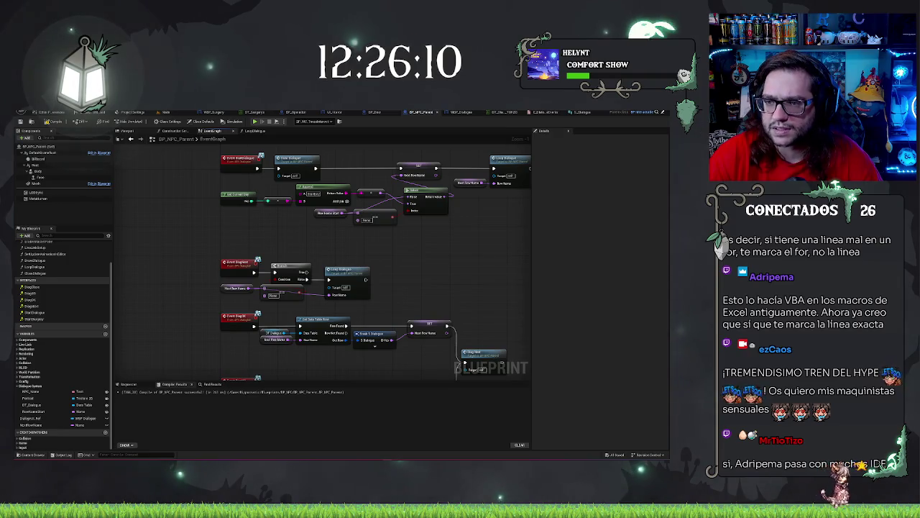
left_click_drag(193, 257, 186, 230)
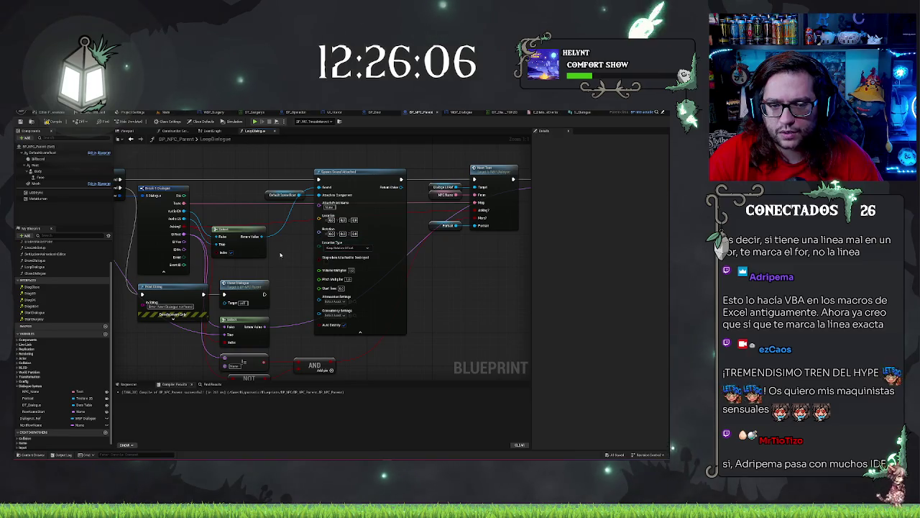
left_click_drag(244, 284, 516, 270)
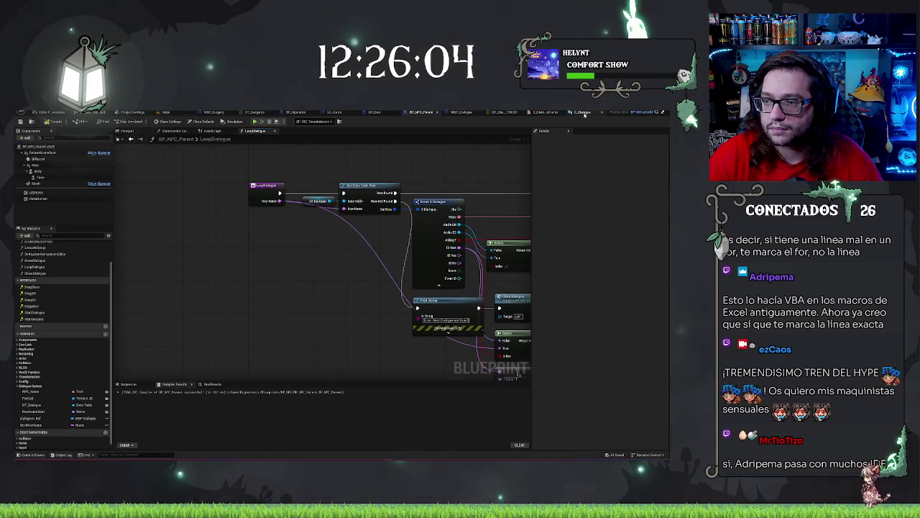
left_click(503, 112)
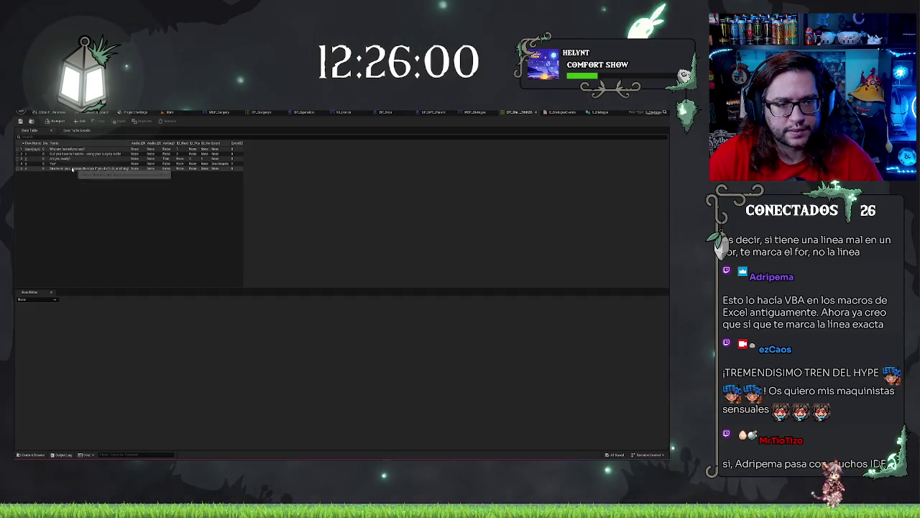
left_click(67, 168)
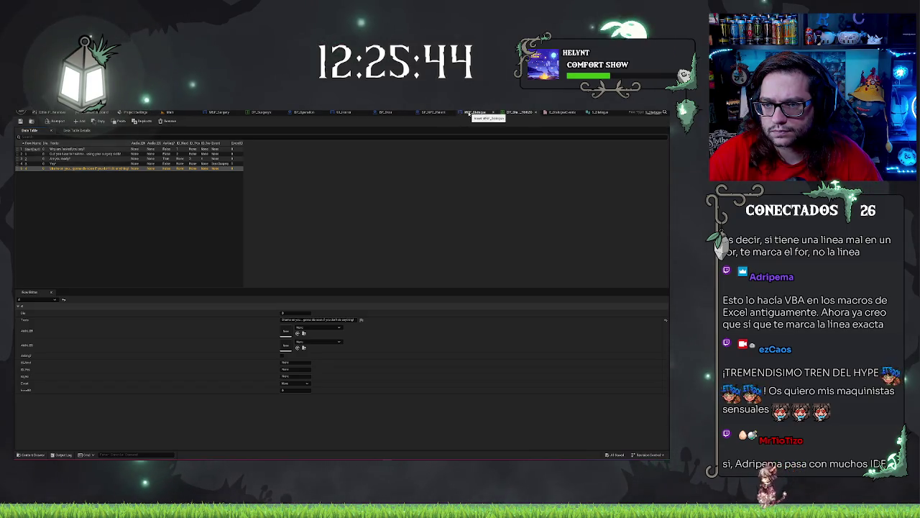
left_click(423, 114)
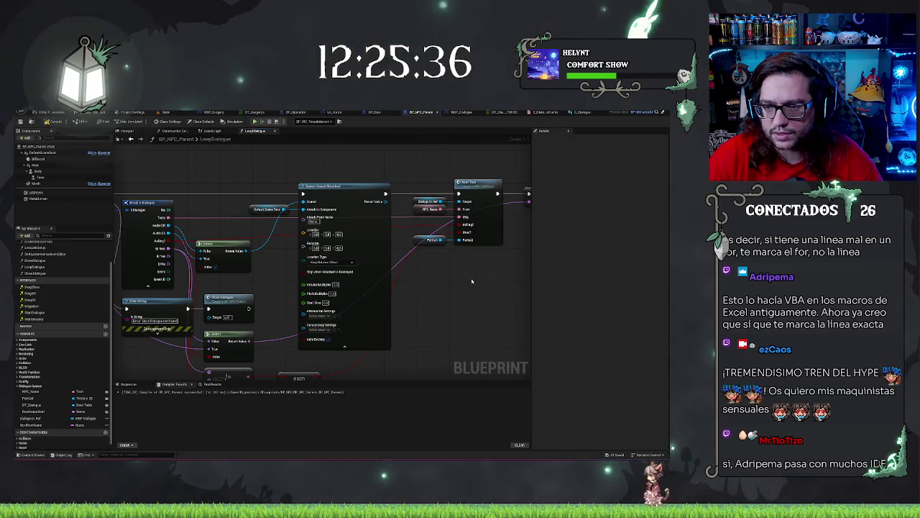
Find the Add Text node in LoopDialogue and double-click it to reach WBP_Dialogue's NextText event.
left_click_drag(455, 265, 501, 244)
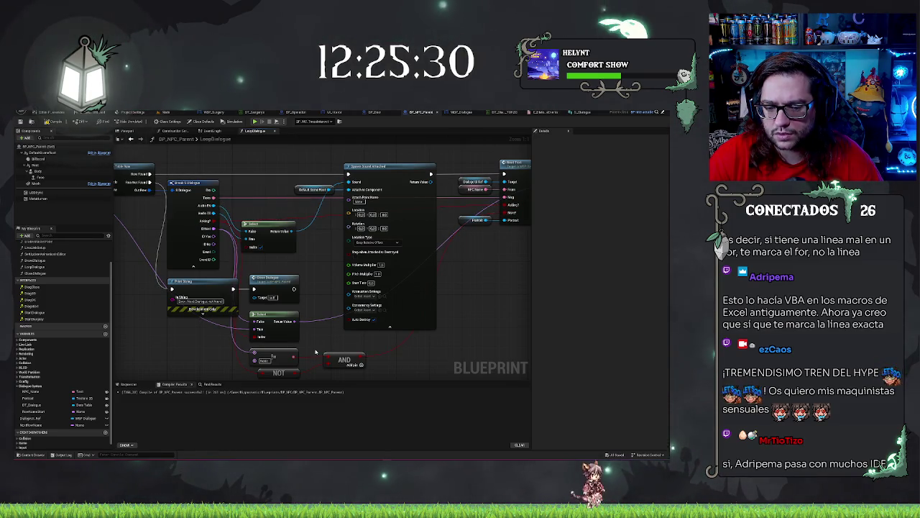
left_click_drag(315, 351, 334, 328)
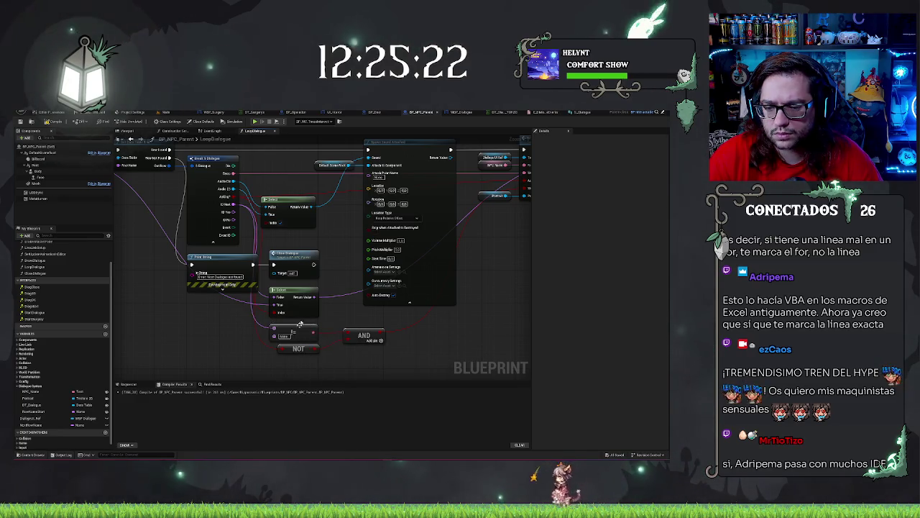
left_click_drag(301, 323, 194, 366)
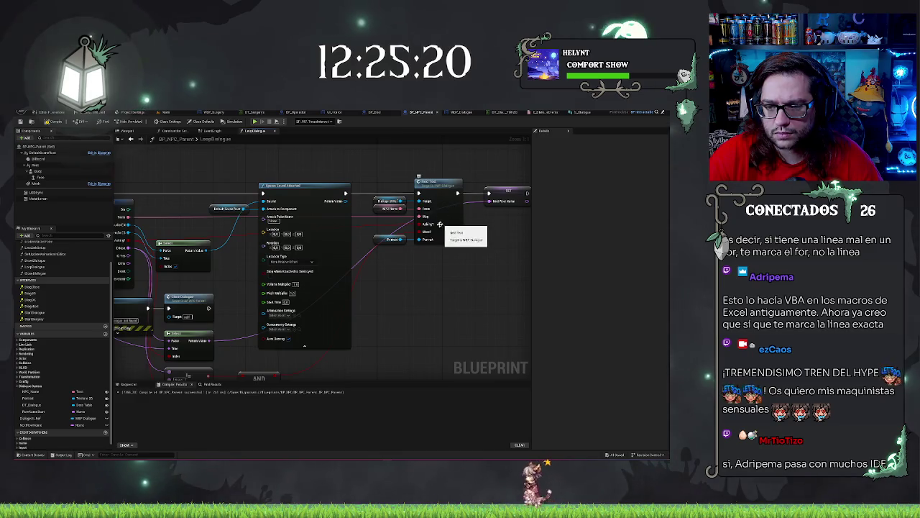
left_click(439, 181)
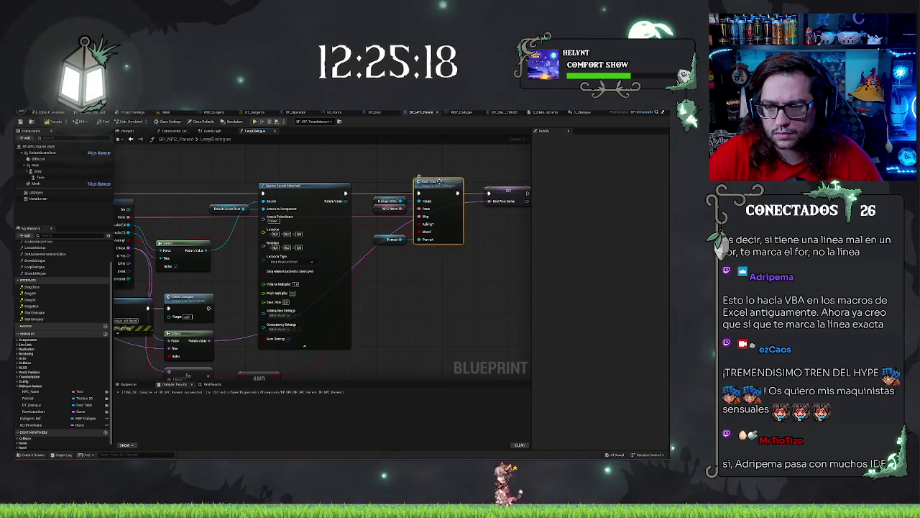
double_click(439, 181)
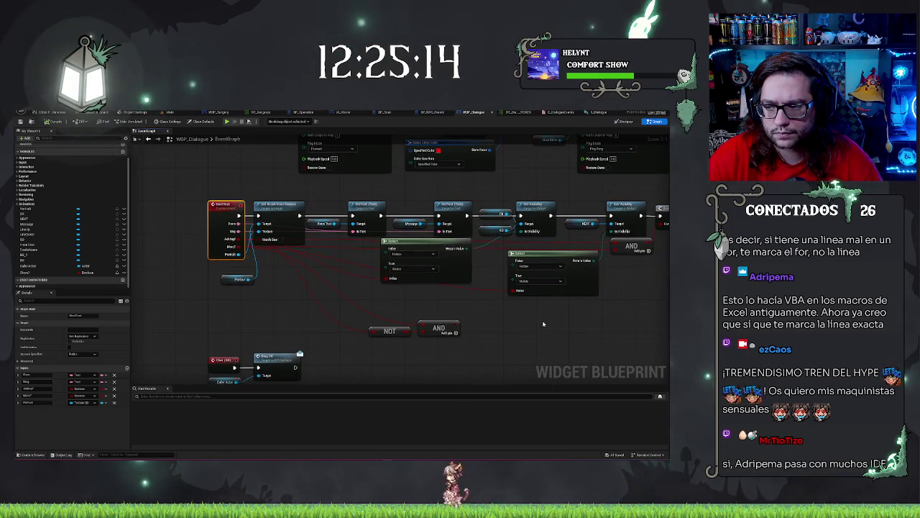
Follow the NextText chain past the NOT, AND and animation nodes in WBP_Dialogue.
left_click_drag(543, 325, 314, 307)
mouse_move(469, 238)
left_mouse_down()
mouse_move(370, 263)
mouse_move(403, 279)
left_mouse_up()
left_click(347, 301)
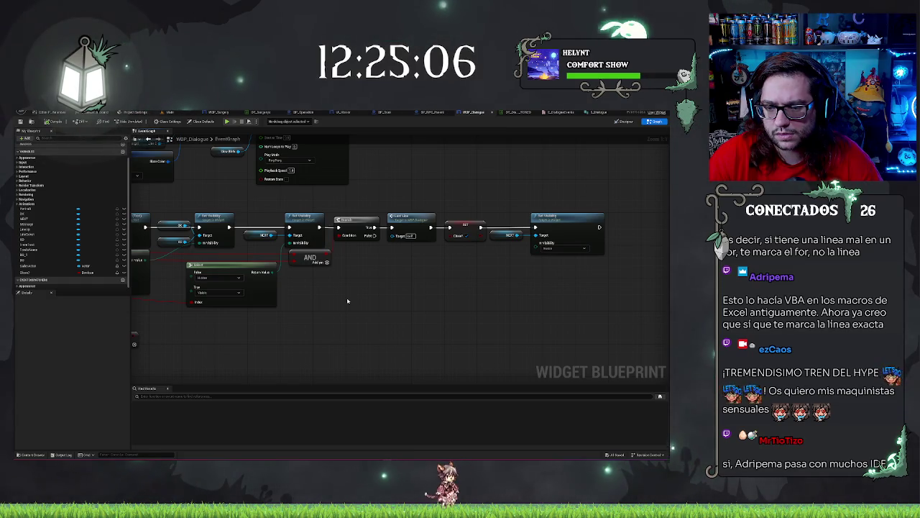
left_click_drag(348, 301, 606, 279)
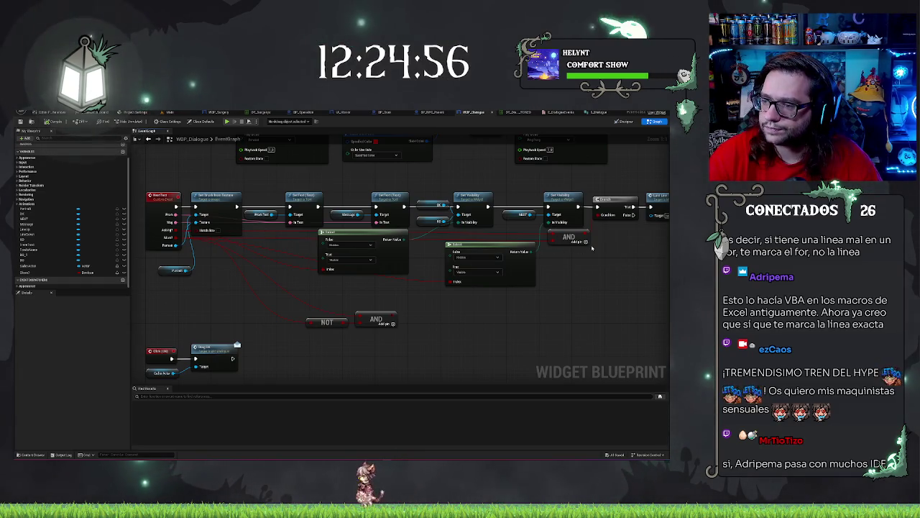
left_click_drag(592, 248, 495, 295)
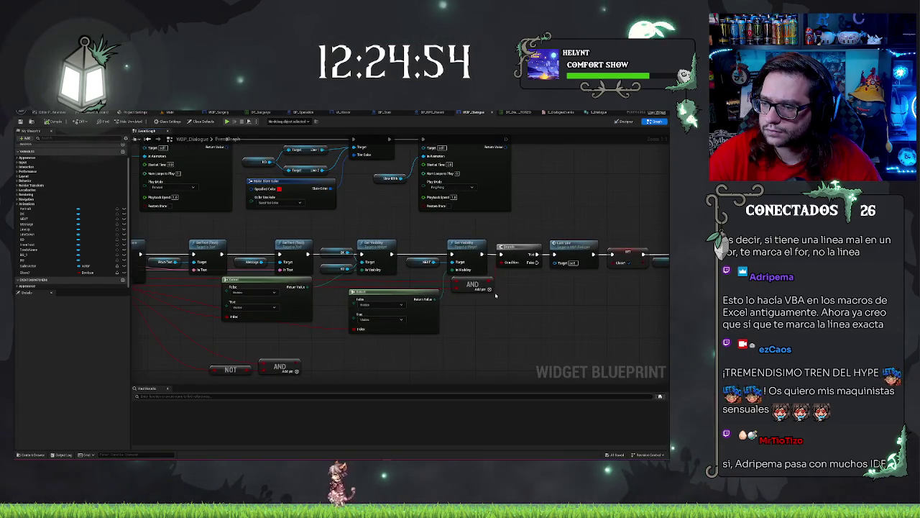
left_click_drag(486, 306, 613, 289)
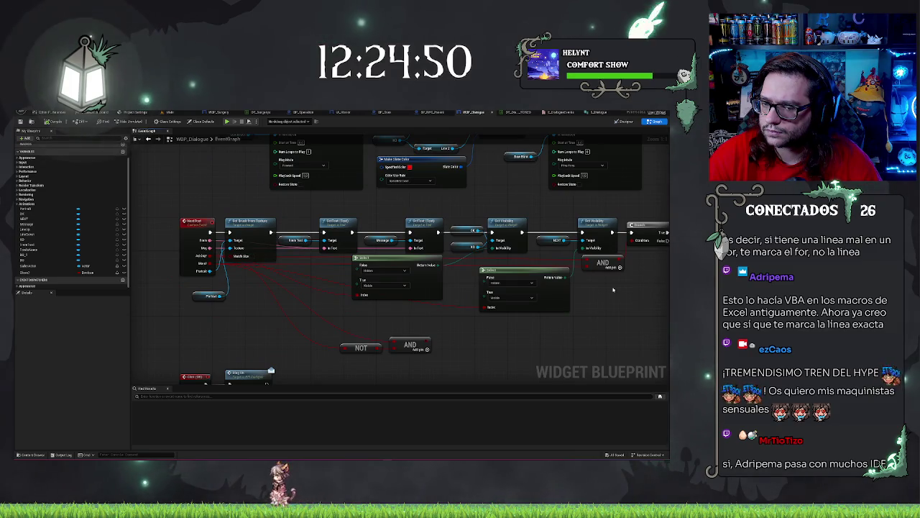
left_click_drag(468, 323, 441, 315)
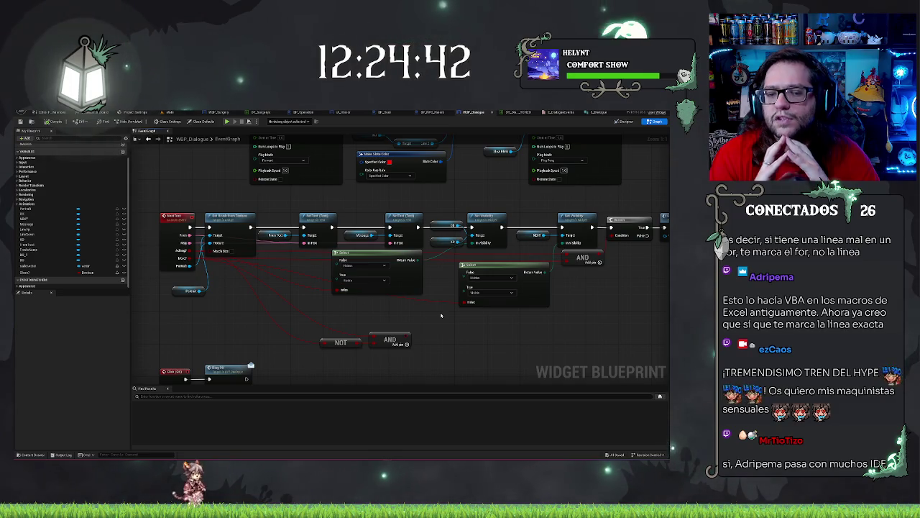
left_click_drag(441, 315, 506, 314)
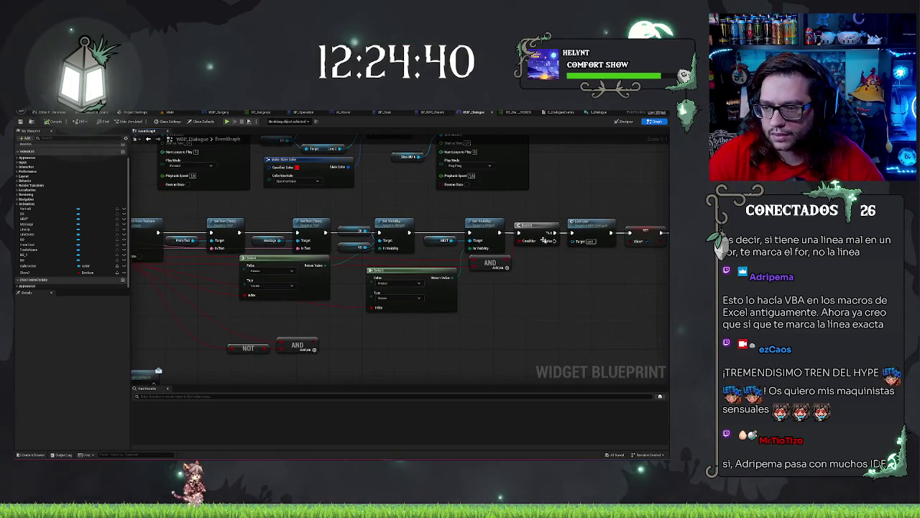
Connect the Branch output to the next node and review the rest of the graph.
left_click_drag(544, 241, 575, 236)
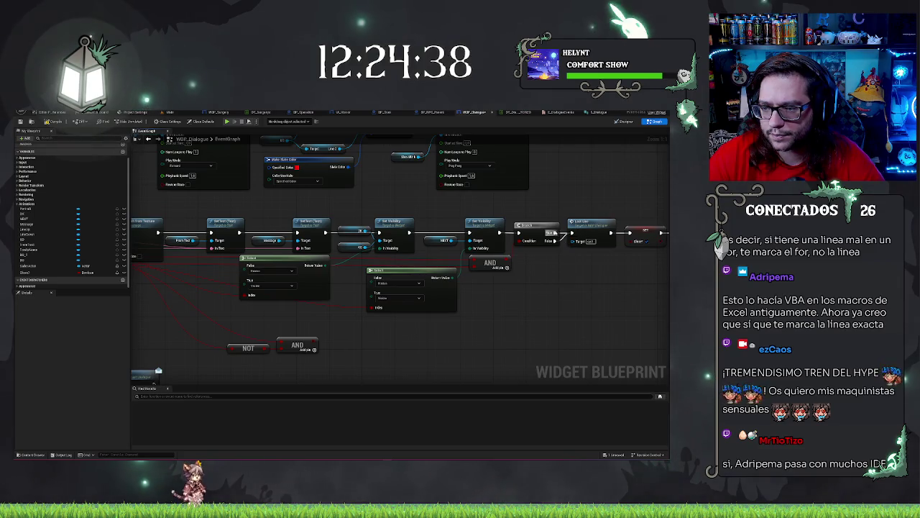
left_click_drag(557, 303, 469, 332)
left_click_drag(449, 245, 511, 269)
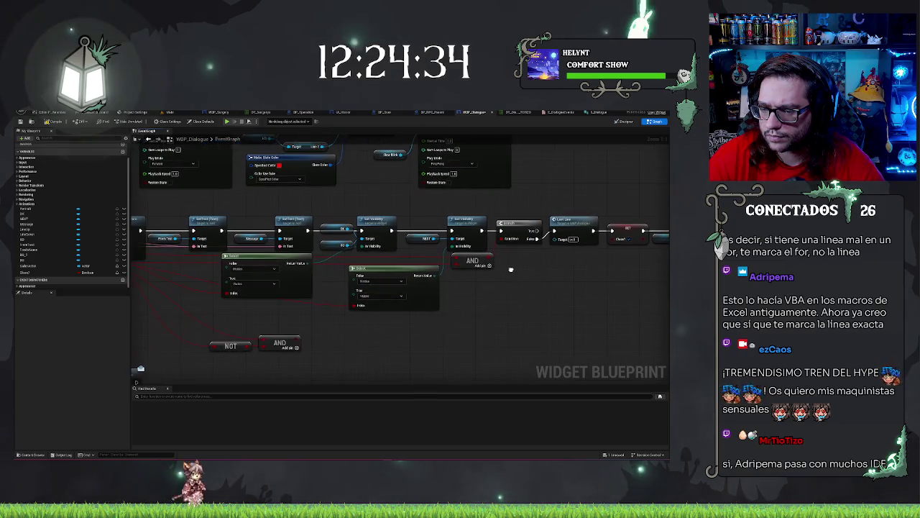
left_click_drag(468, 299, 581, 280)
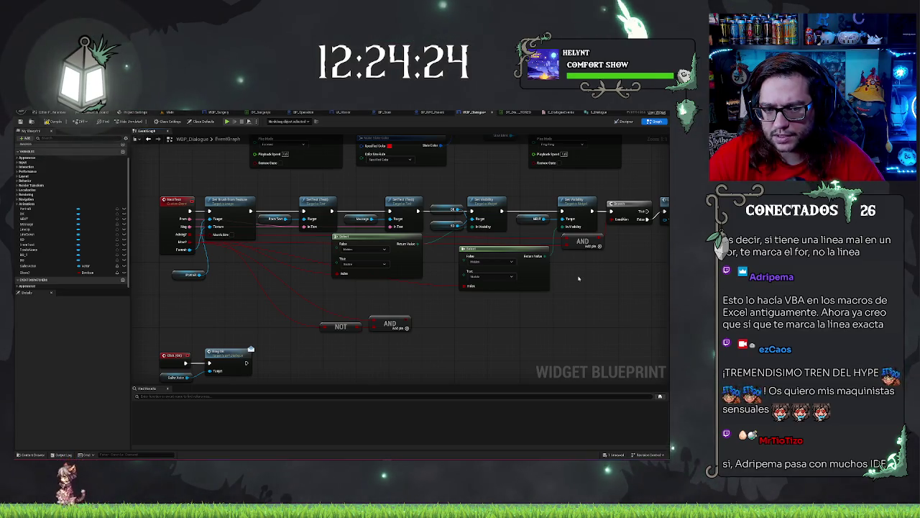
left_click_drag(588, 284, 400, 288)
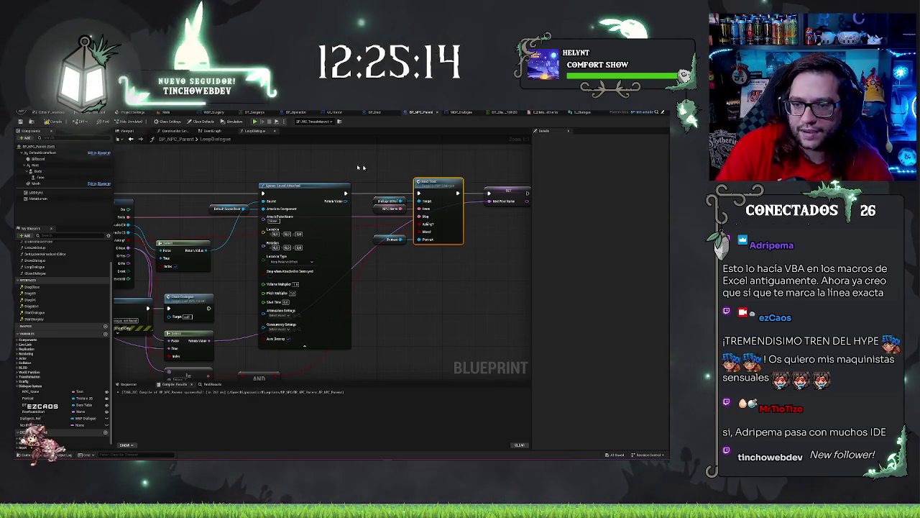
Reframe LoopDialogue and double-click the Next Text call to reach WBP_Dialogue's NextText event.
mouse_move(374, 154)
left_mouse_down()
mouse_move(475, 149)
mouse_move(362, 160)
mouse_move(311, 221)
mouse_move(417, 217)
mouse_move(452, 227)
mouse_move(490, 204)
left_mouse_up()
left_click_drag(457, 258, 359, 312)
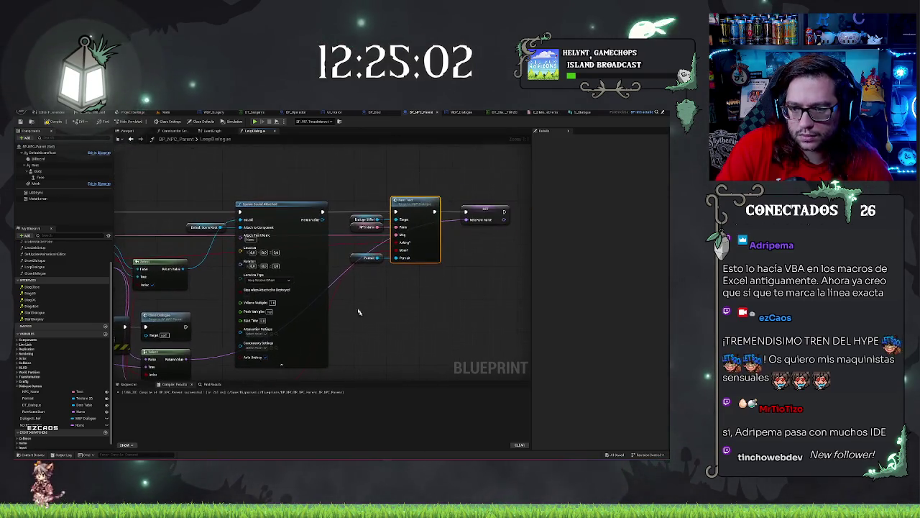
double_click(412, 203)
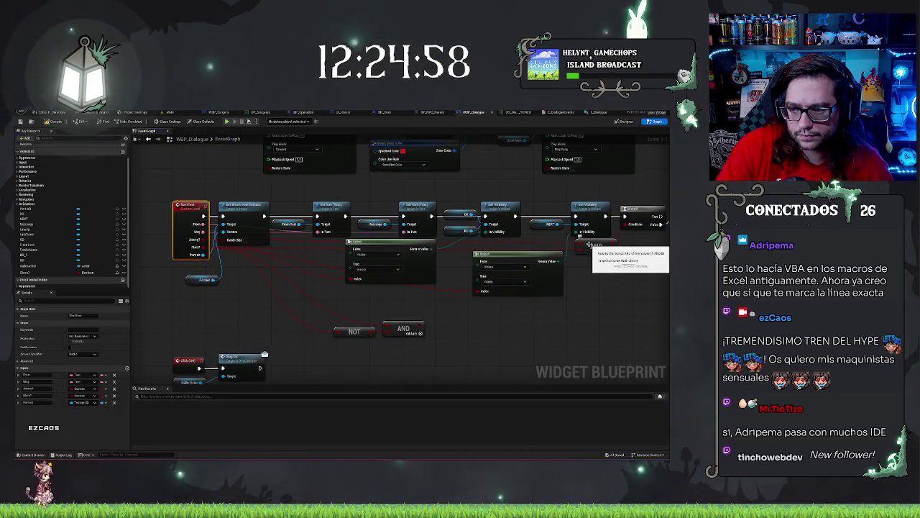
Shift the Last Line, SET and Set Visibility nodes down-left, below the Branch node.
left_click_drag(588, 247, 430, 235)
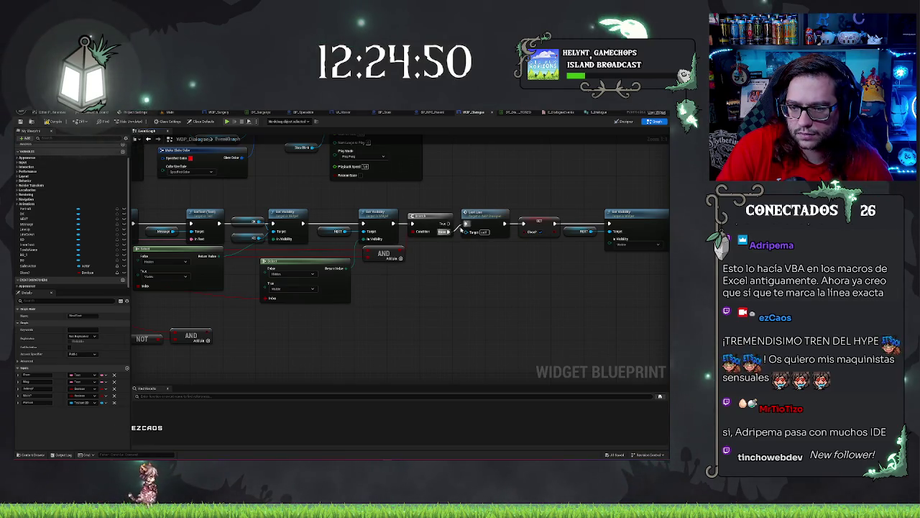
mouse_move(437, 278)
left_mouse_down()
mouse_move(551, 286)
mouse_move(658, 275)
left_mouse_up()
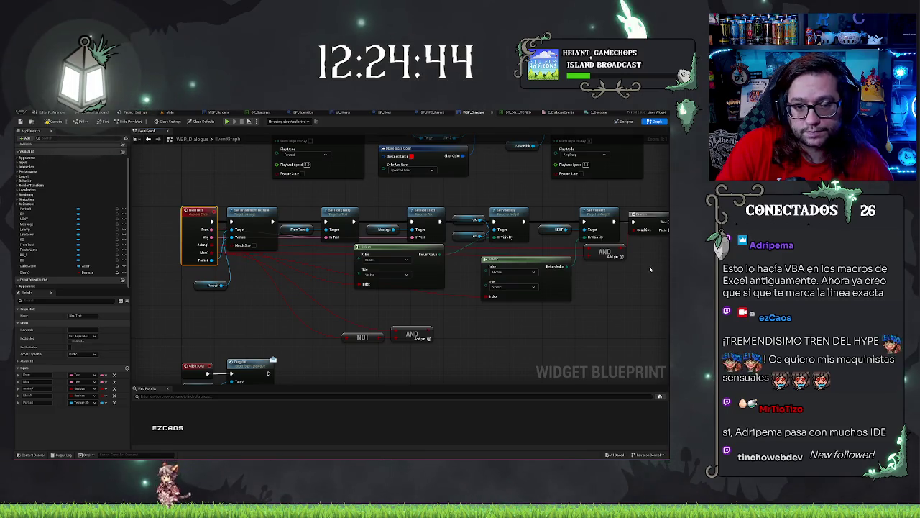
left_click_drag(650, 269, 453, 259)
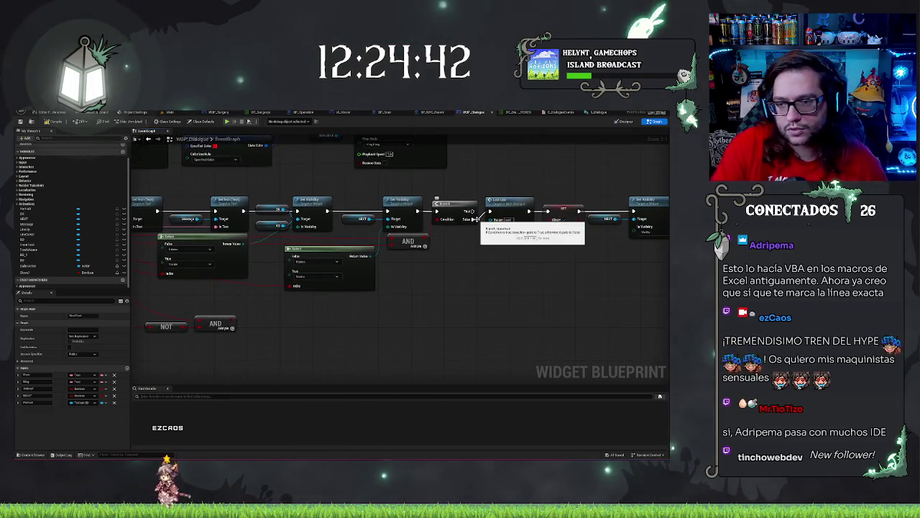
left_click_drag(491, 210, 420, 213)
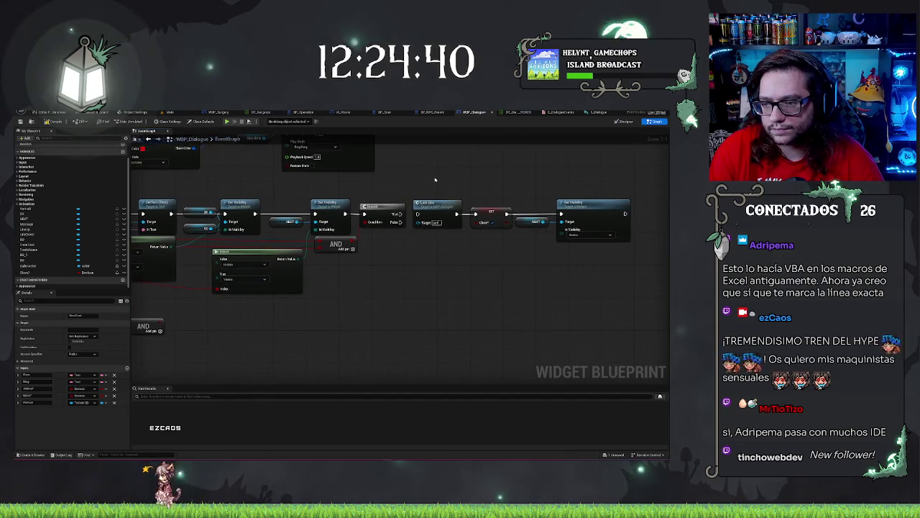
left_click_drag(644, 193, 546, 246)
mouse_move(447, 209)
left_mouse_down()
mouse_move(497, 272)
mouse_move(434, 272)
mouse_move(517, 257)
left_mouse_up()
mouse_move(409, 309)
left_mouse_down()
mouse_move(583, 299)
mouse_move(544, 299)
left_mouse_up()
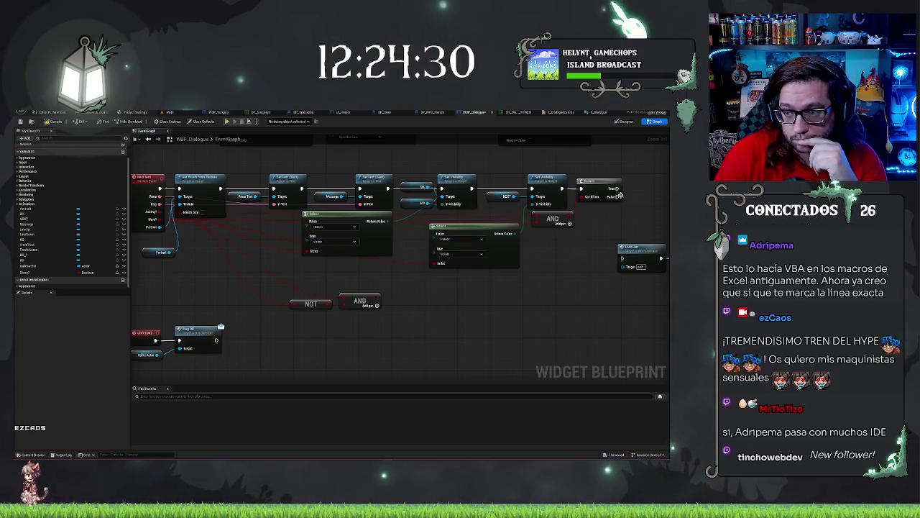
Connect the Branch's True output to the Last Line node's exec input.
left_click_drag(616, 189, 622, 265)
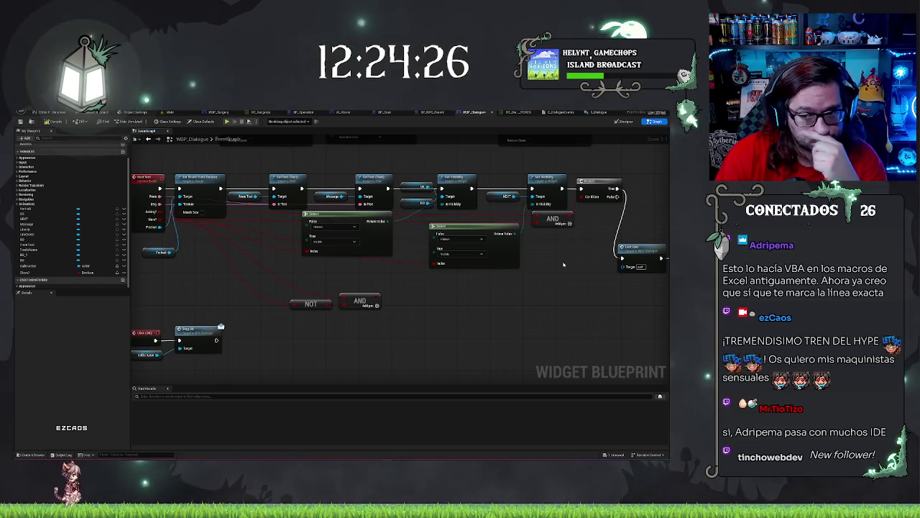
mouse_move(564, 265)
left_mouse_down()
mouse_move(350, 261)
mouse_move(606, 288)
mouse_move(638, 222)
mouse_move(626, 218)
left_mouse_up()
left_click_drag(155, 224, 441, 233)
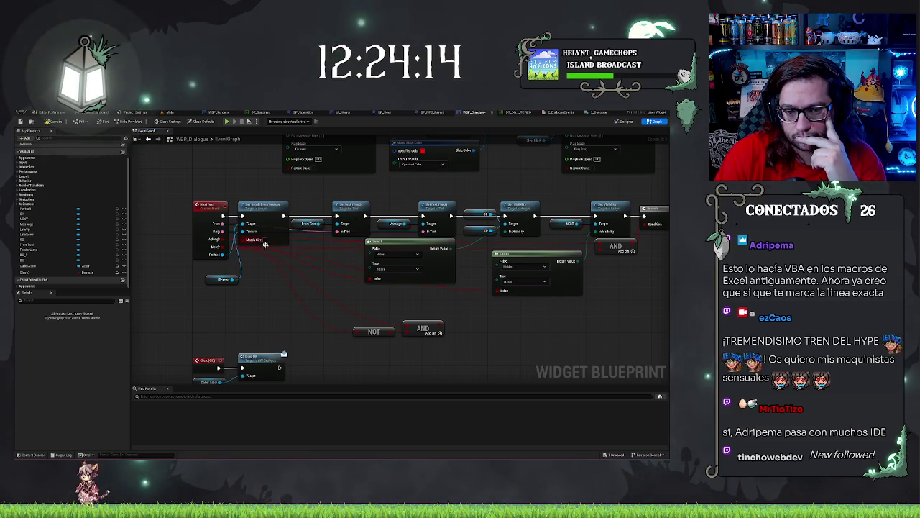
mouse_move(256, 291)
left_mouse_down()
mouse_move(247, 291)
mouse_move(279, 287)
left_mouse_up()
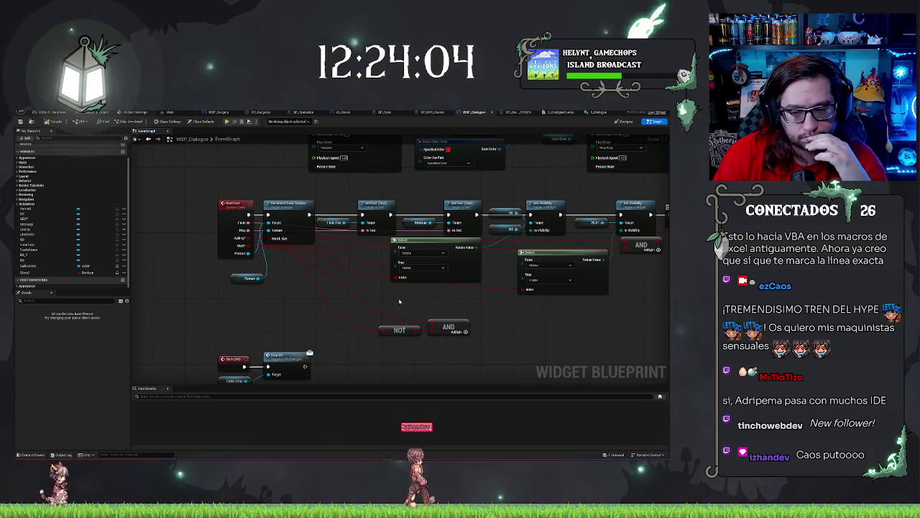
Select the NOT, AND and Flag On nodes near the NextText event.
mouse_move(247, 238)
left_mouse_down()
mouse_move(338, 319)
mouse_move(380, 298)
mouse_move(365, 270)
left_mouse_up()
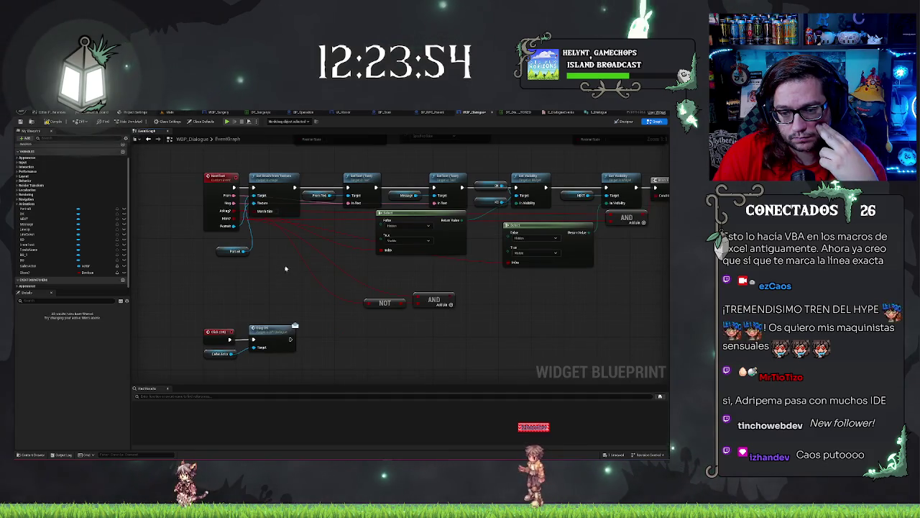
left_click_drag(283, 325, 457, 262)
mouse_move(525, 312)
left_mouse_down()
mouse_move(364, 268)
mouse_move(269, 286)
mouse_move(424, 282)
mouse_move(585, 304)
mouse_move(610, 328)
left_mouse_up()
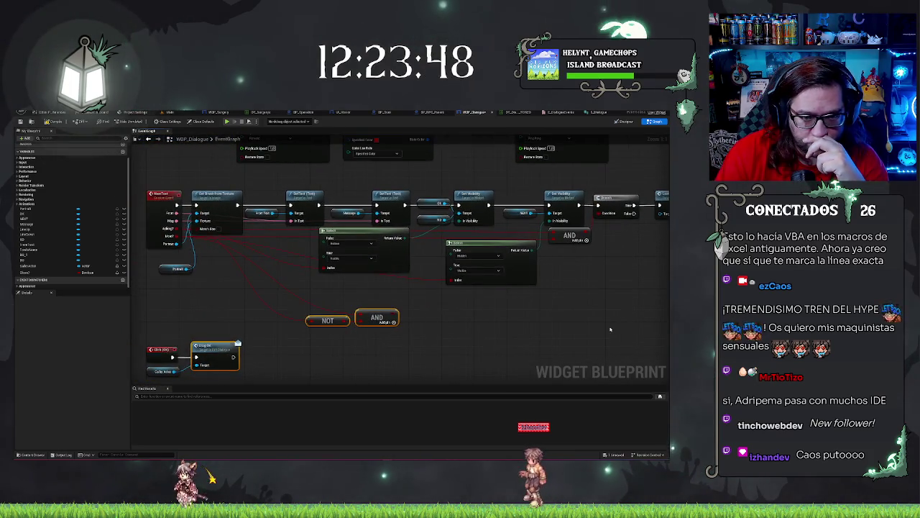
Leave WBP_Dialogue and switch back to BP_NPC_Parent's LoopDialogue graph.
left_click_drag(561, 314, 498, 326)
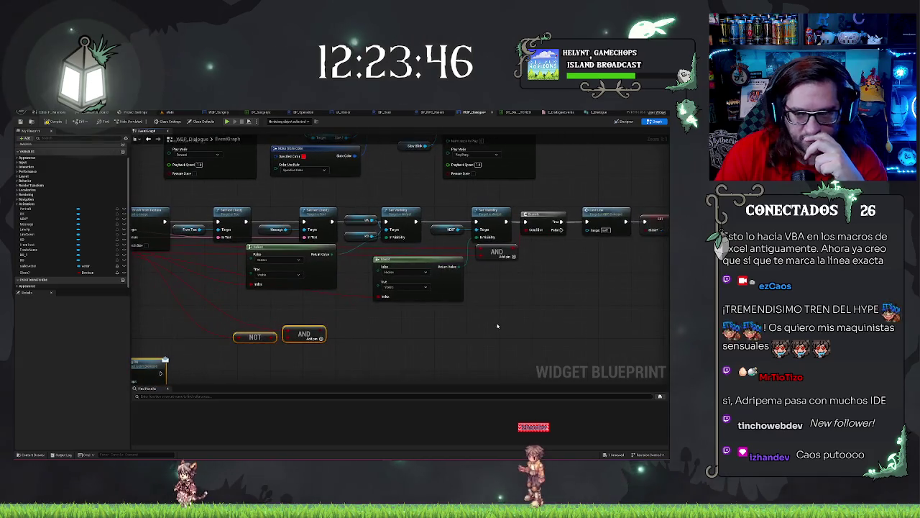
left_click_drag(500, 278, 583, 264)
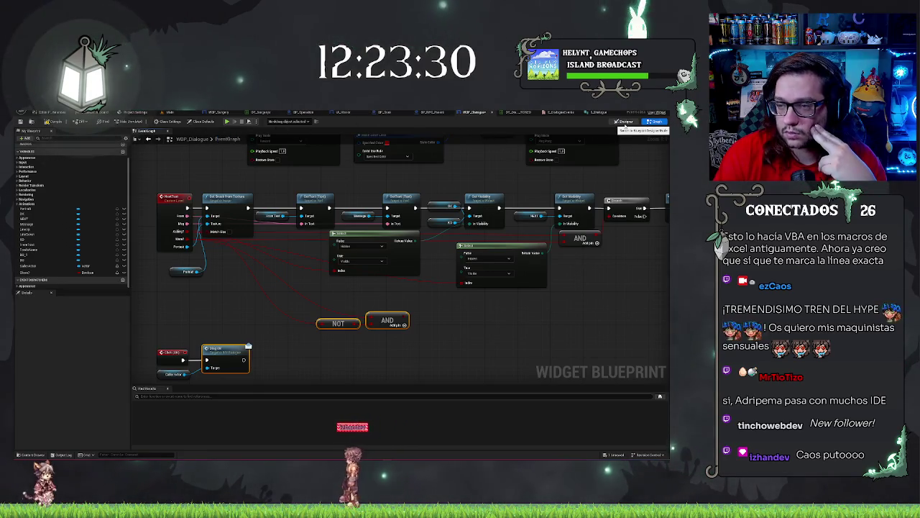
left_click(430, 112)
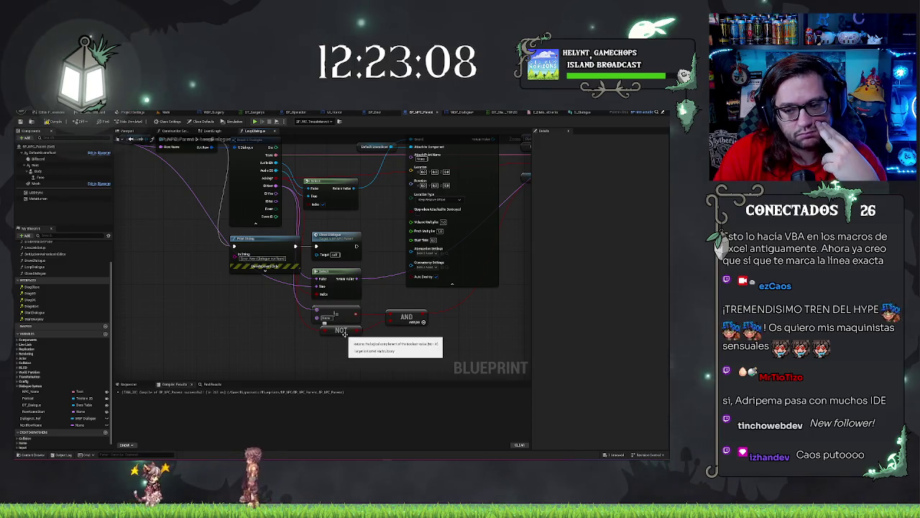
left_click_drag(359, 314, 389, 317)
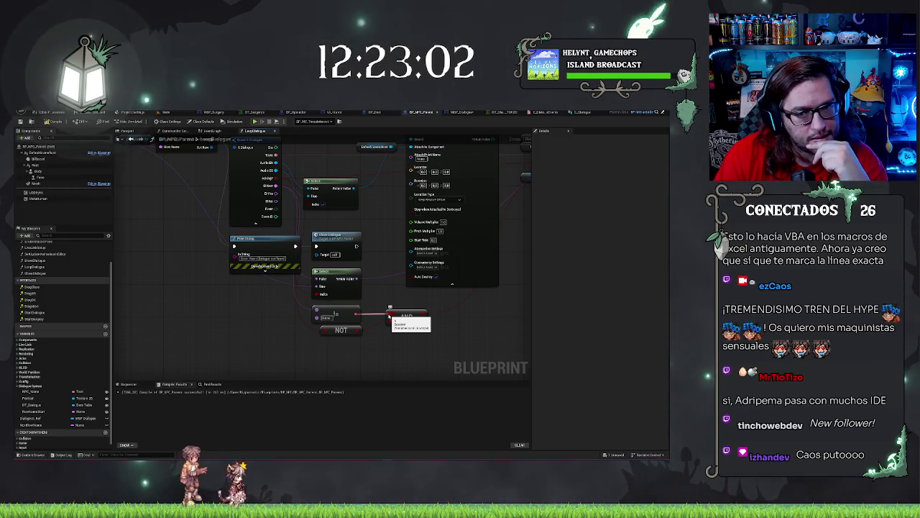
mouse_move(389, 316)
left_mouse_down()
mouse_move(352, 325)
mouse_move(343, 338)
left_mouse_up()
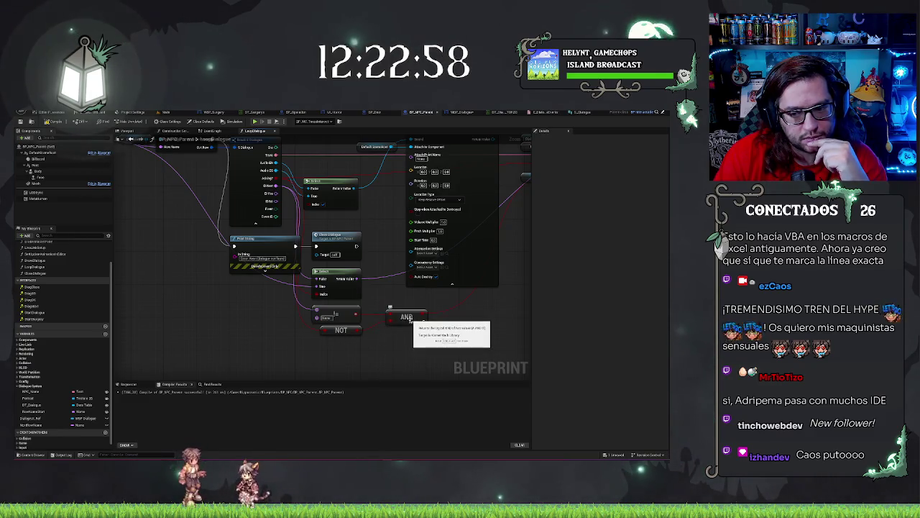
left_click_drag(491, 307, 443, 297)
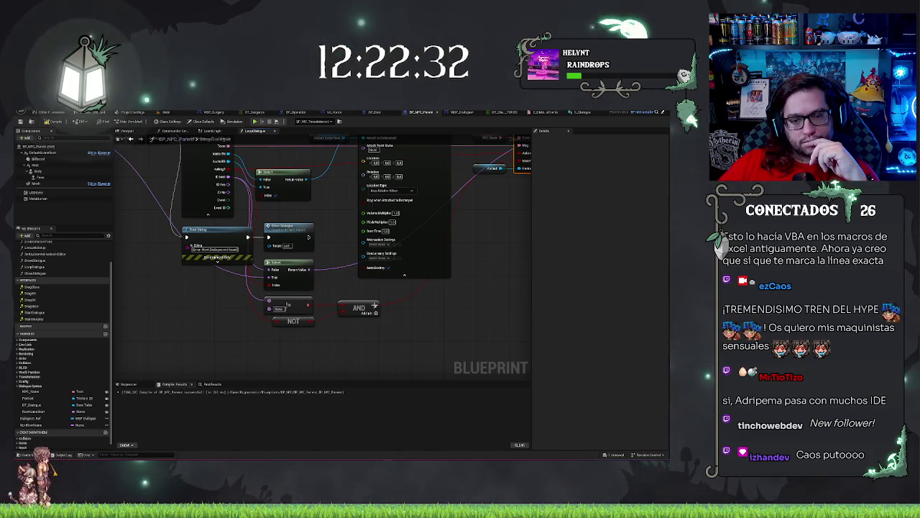
left_click(288, 303)
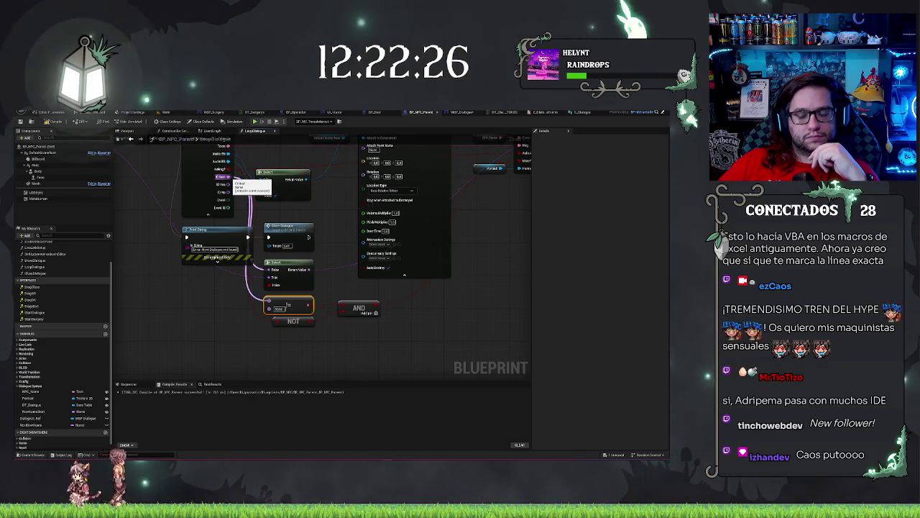
Add an == (Equal) node off the dialogue data's pink Is Valid pin, placed below NOT.
mouse_move(228, 176)
left_mouse_down()
mouse_move(244, 216)
mouse_move(261, 351)
left_mouse_up()
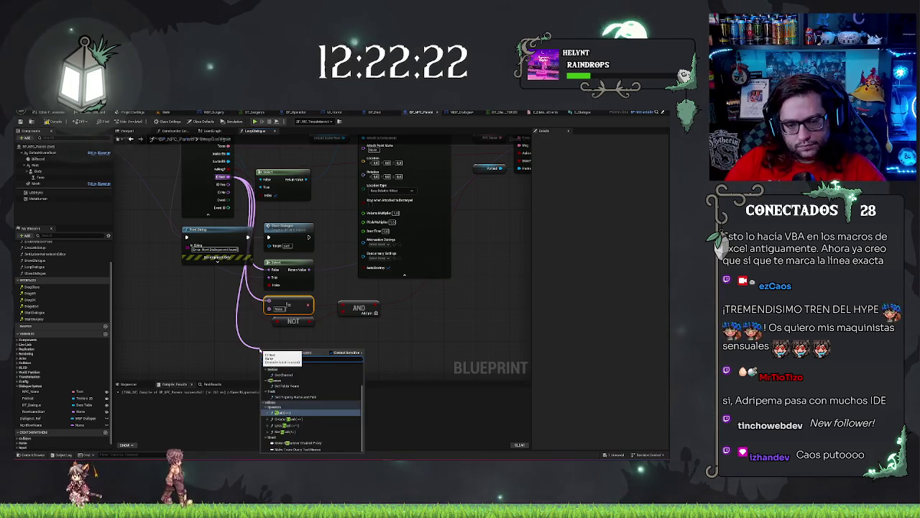
left_click(281, 372)
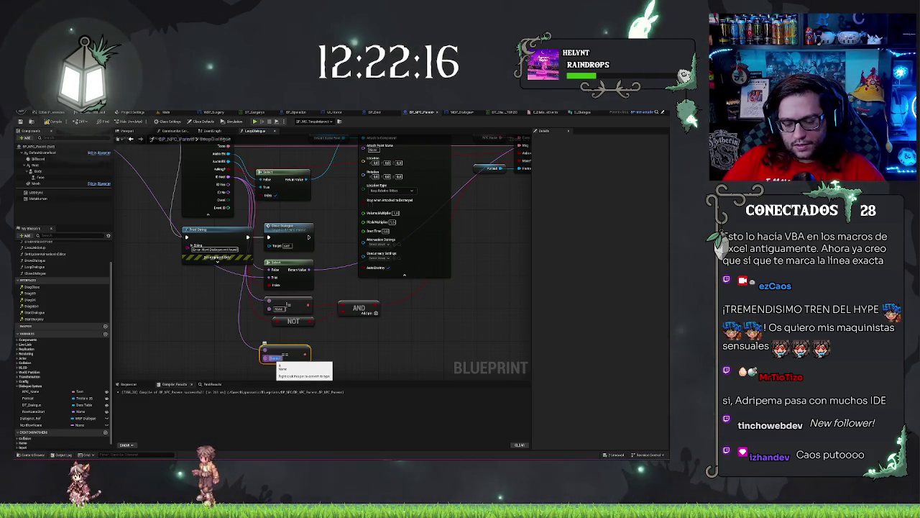
left_click_drag(289, 351, 294, 334)
left_click_drag(391, 353, 372, 358)
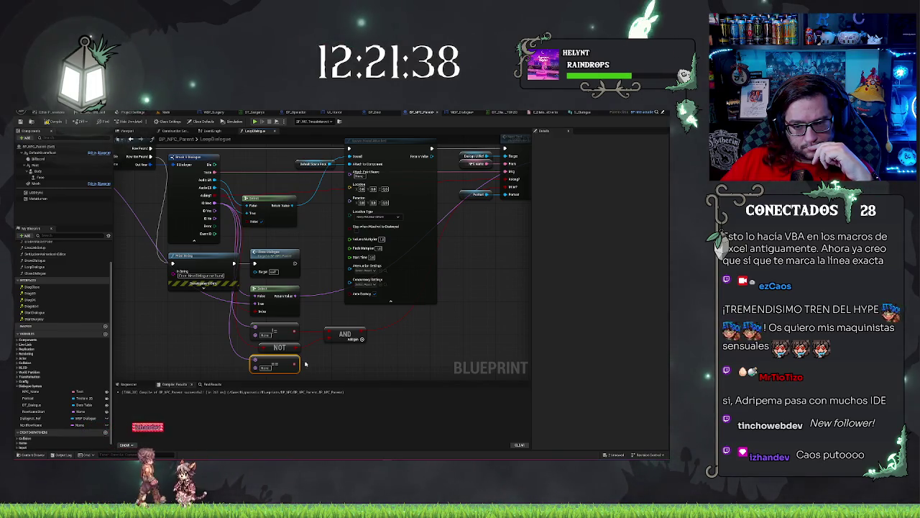
Delete the == node and check the Spawn Sound Attached, Break and Print String nodes.
key("Delete")
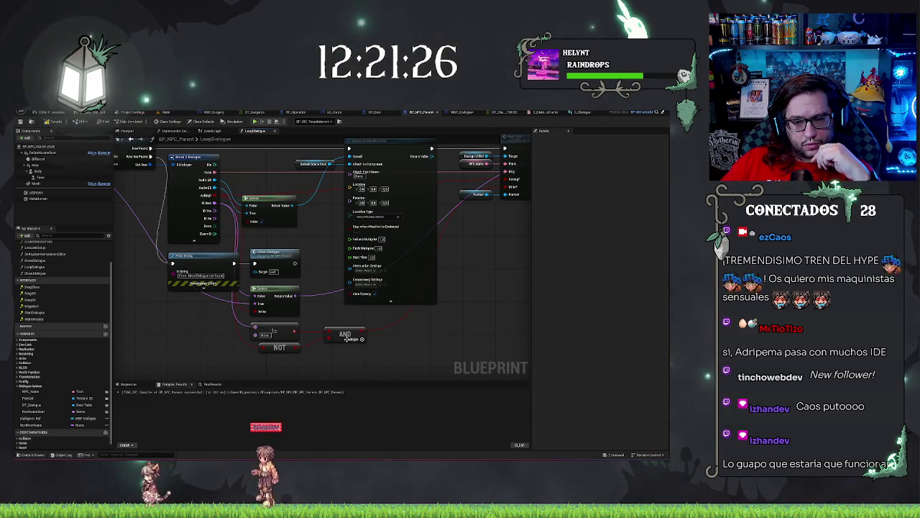
left_click_drag(440, 320, 318, 327)
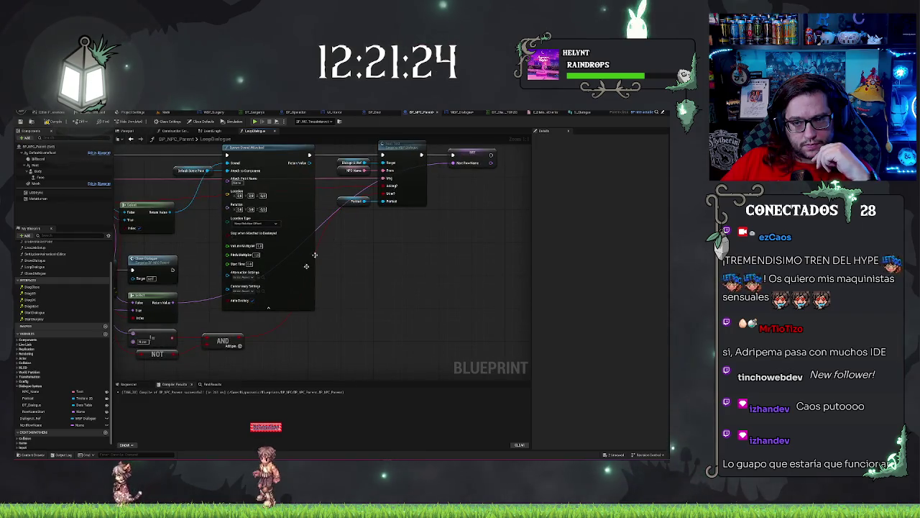
mouse_move(379, 257)
left_mouse_down()
mouse_move(379, 276)
mouse_move(456, 261)
left_mouse_up()
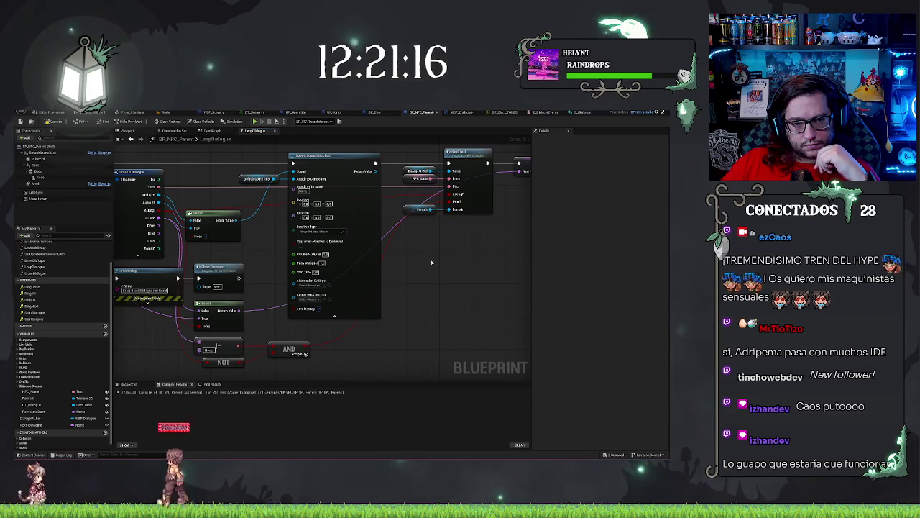
left_click_drag(320, 343, 386, 323)
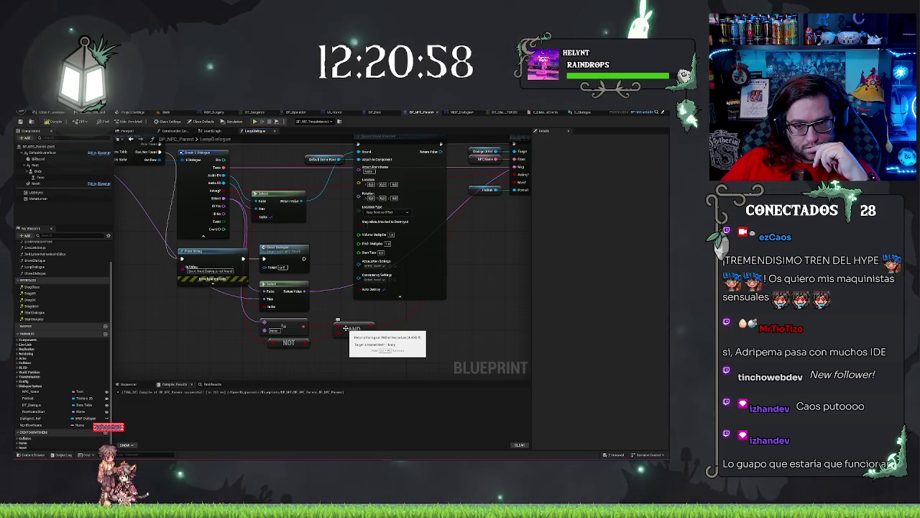
mouse_move(525, 207)
left_mouse_down()
mouse_move(456, 250)
mouse_move(418, 255)
left_mouse_up()
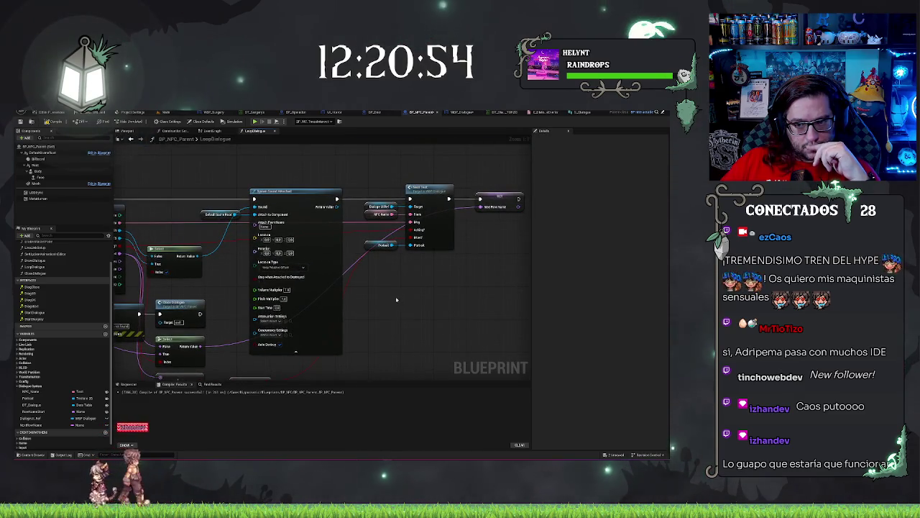
mouse_move(395, 299)
left_mouse_down()
mouse_move(441, 278)
mouse_move(425, 252)
left_mouse_up()
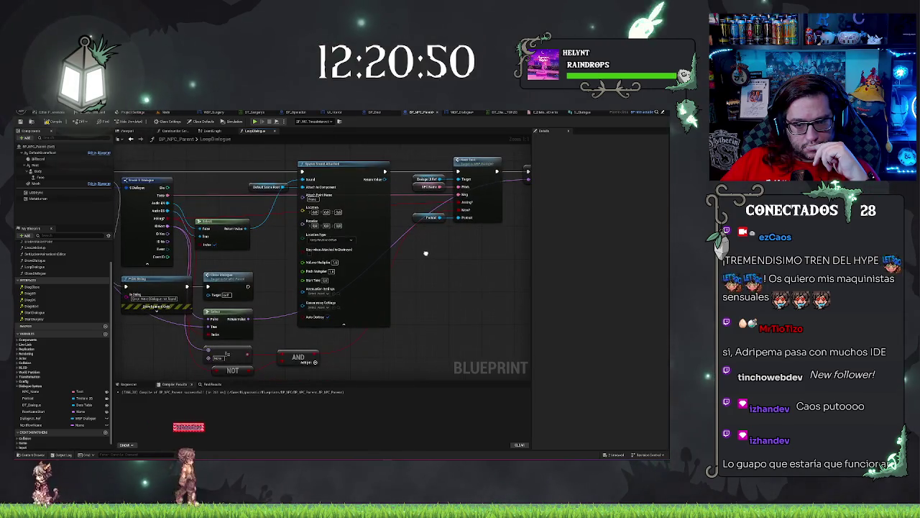
Open WBP_Dialogue from the PrintText call, review its NextText chain, then open the DT dialogue table.
double_click(482, 164)
left_click_drag(475, 315, 295, 313)
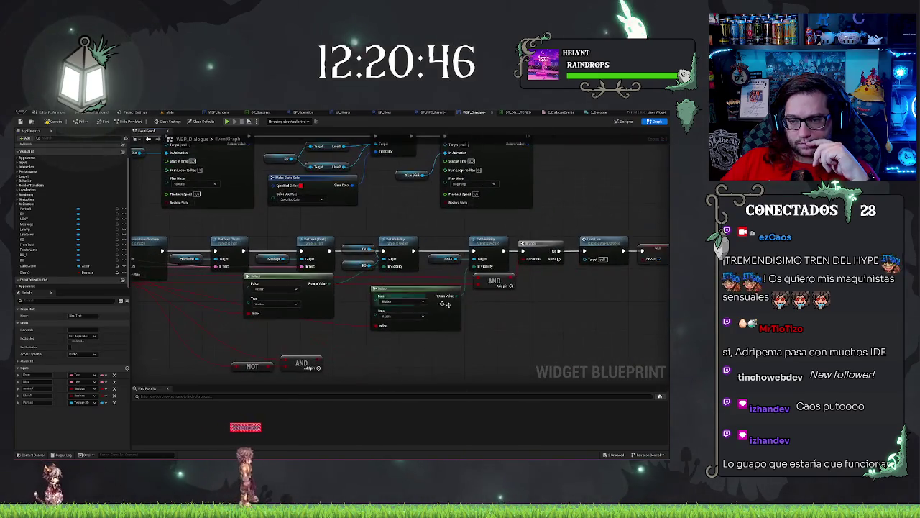
left_click_drag(635, 281, 516, 281)
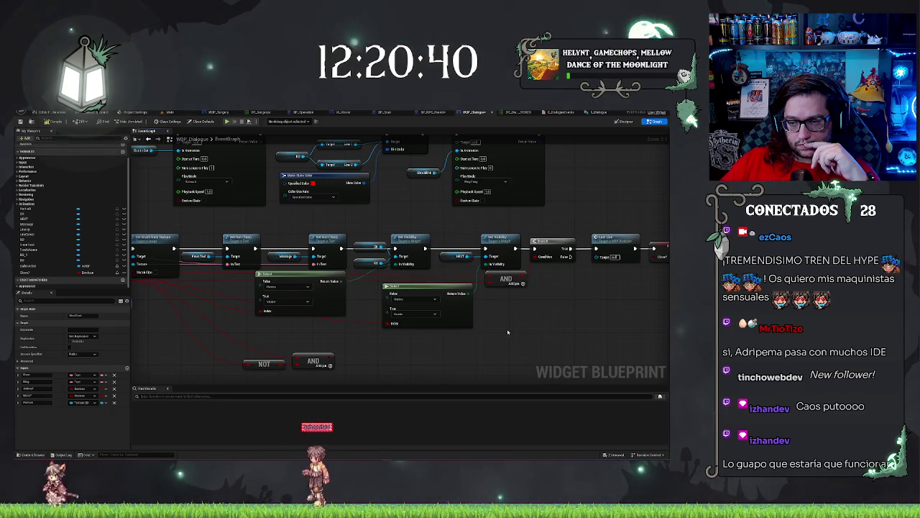
left_click_drag(559, 319, 366, 319)
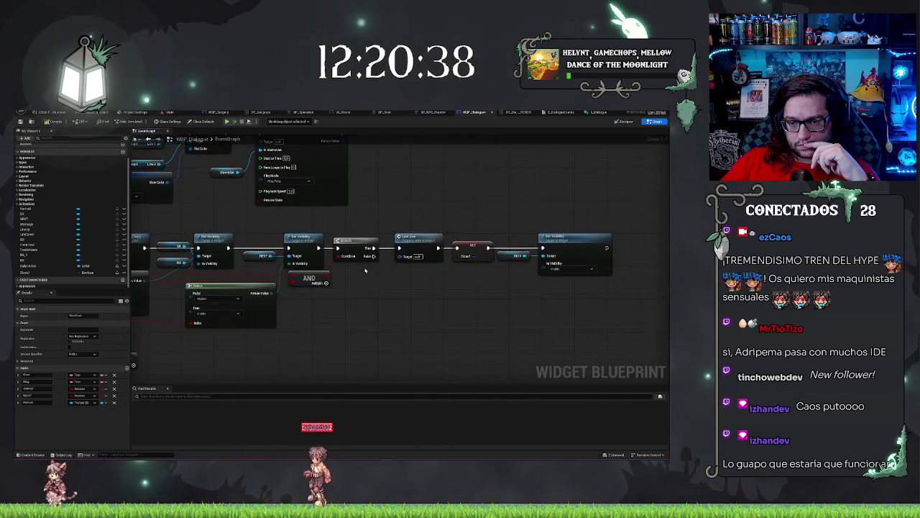
left_click_drag(366, 271, 590, 289)
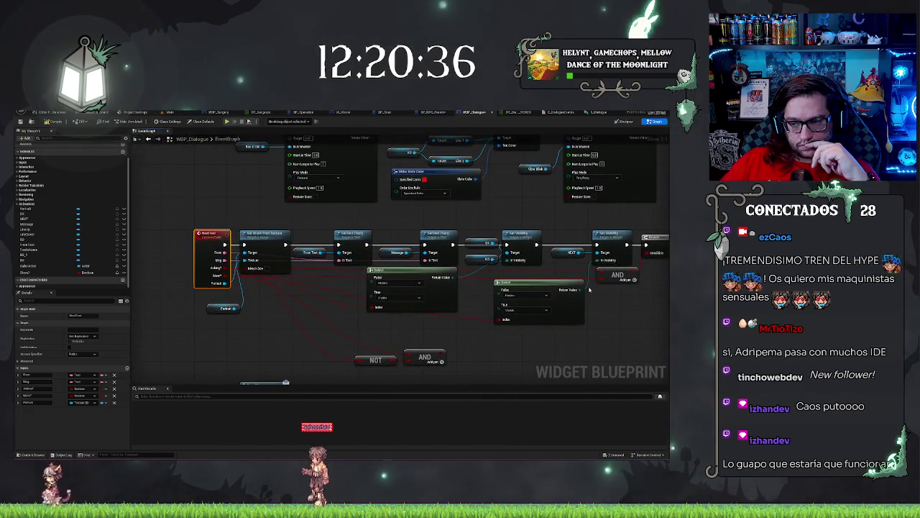
mouse_move(621, 336)
left_mouse_down()
mouse_move(508, 328)
mouse_move(611, 316)
left_mouse_up()
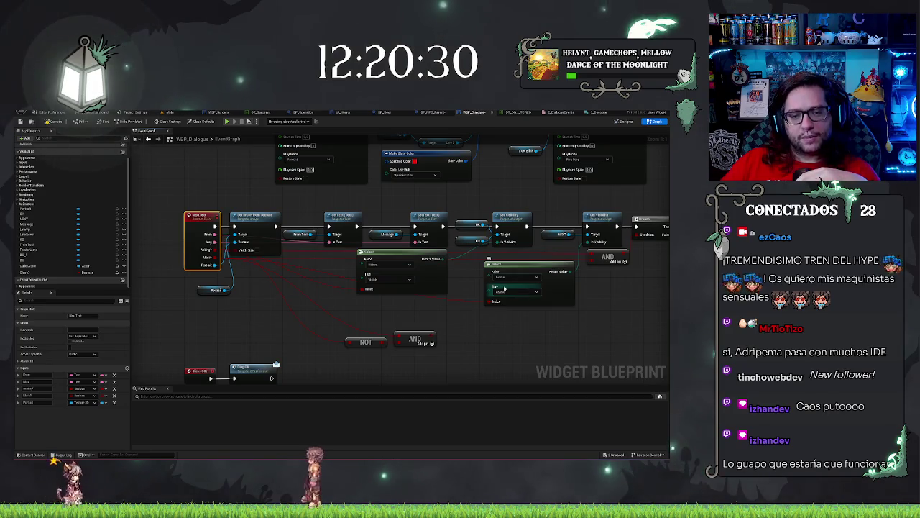
left_click(520, 113)
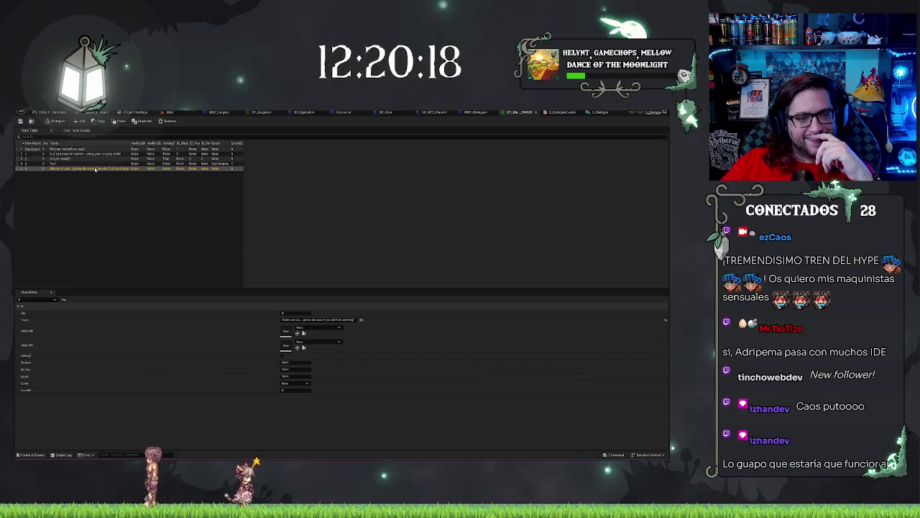
Play From Here in the Main level, talk to the NPC, advance one line, then stop.
left_click(177, 112)
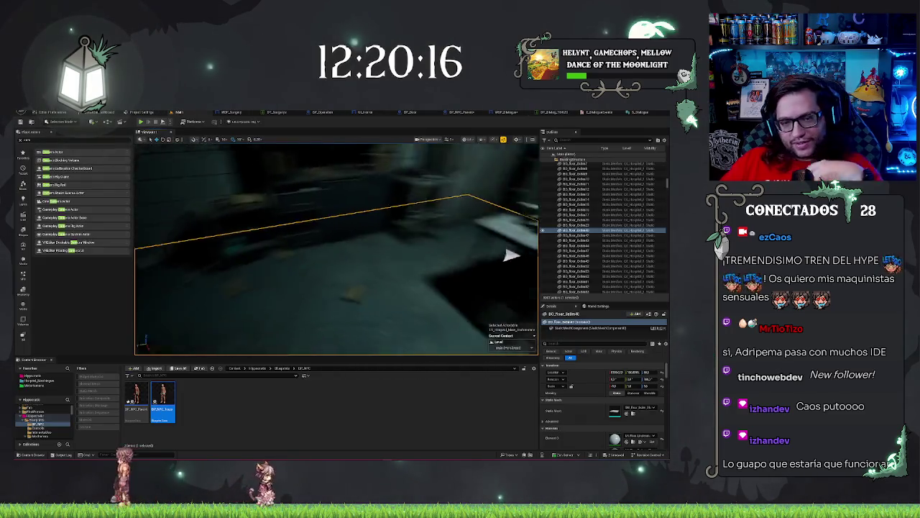
right_click(332, 134)
left_click(360, 299)
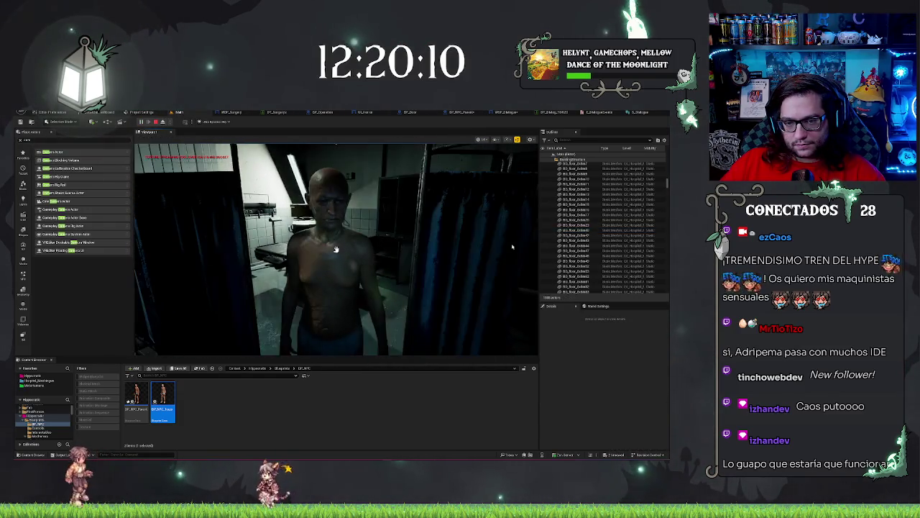
left_click(497, 251)
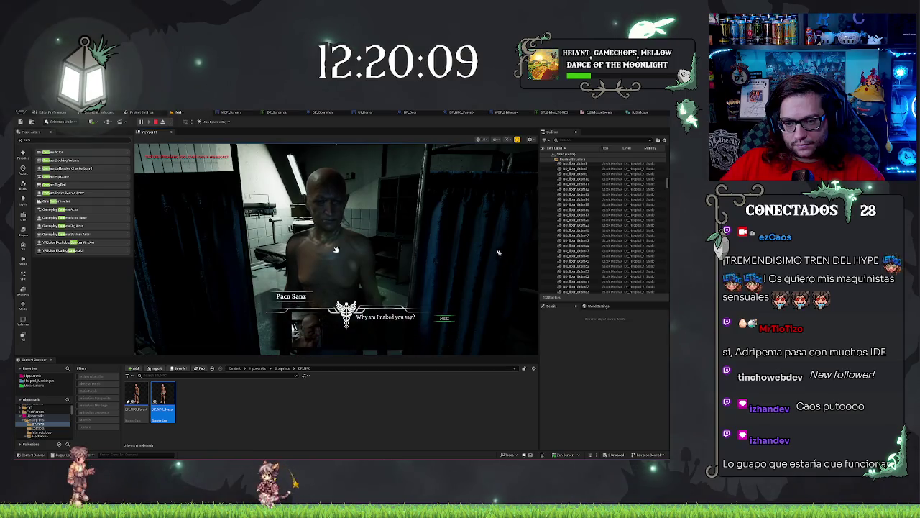
left_click(448, 321)
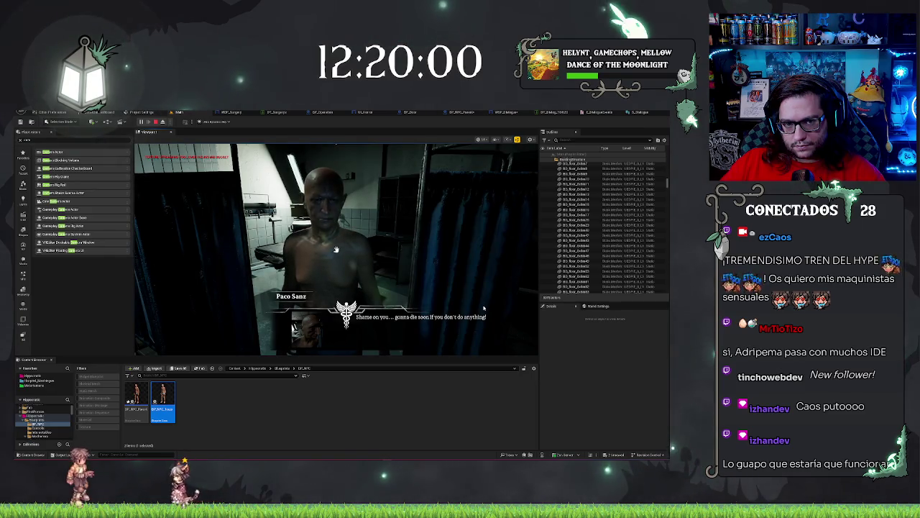
key("Escape")
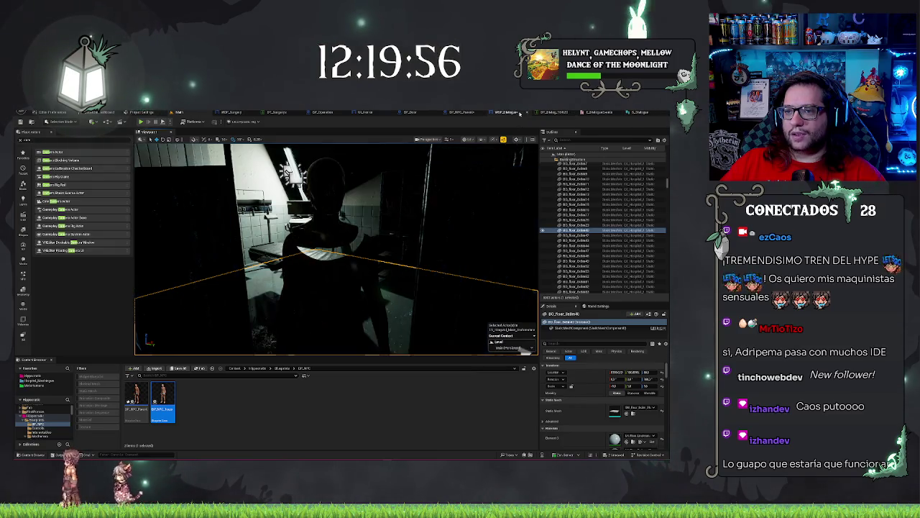
left_click(547, 114)
mouse_move(588, 288)
left_mouse_down()
mouse_move(347, 279)
mouse_move(505, 271)
left_mouse_up()
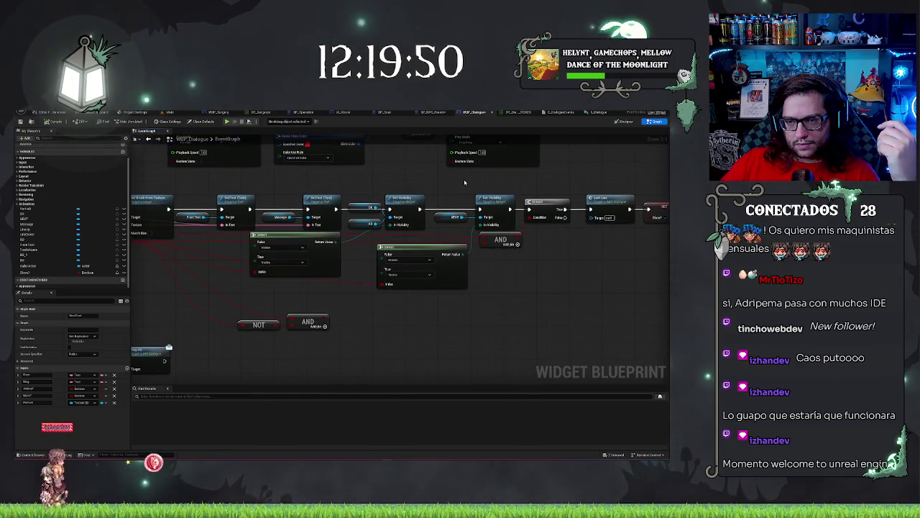
left_click_drag(487, 220, 487, 218)
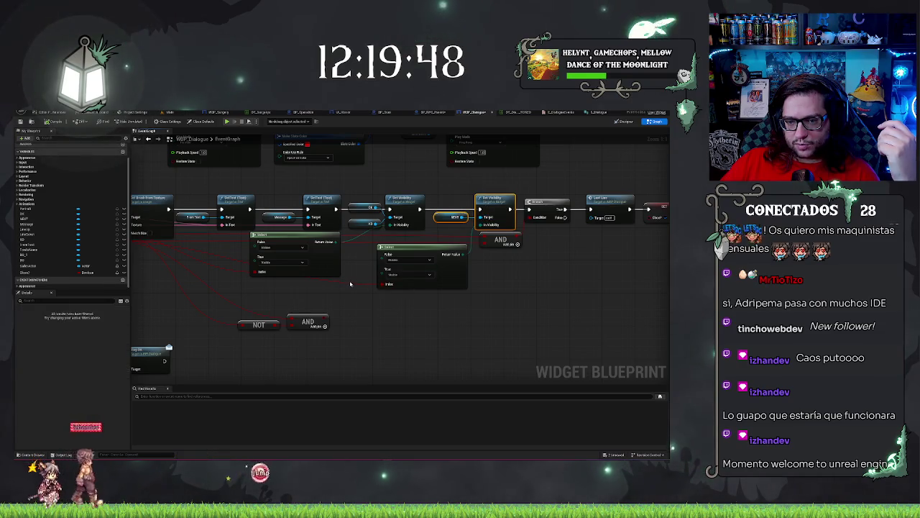
left_click_drag(345, 294, 434, 321)
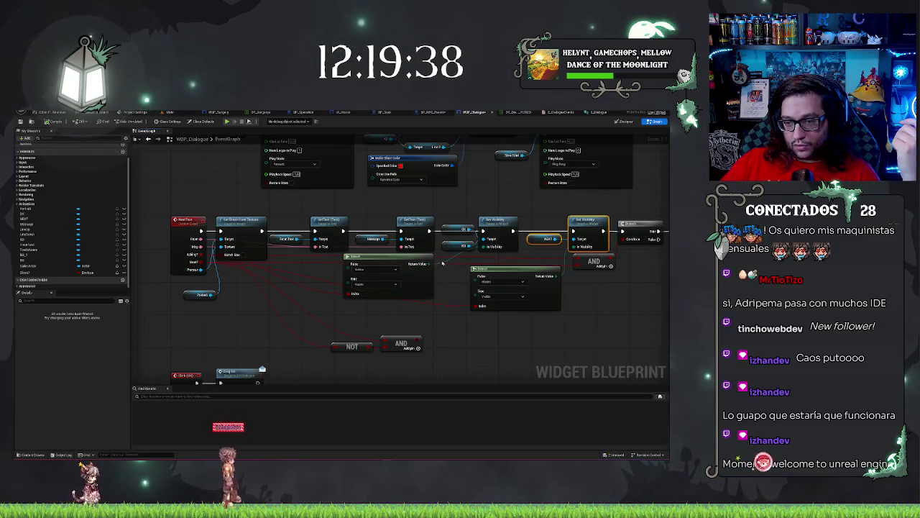
left_click_drag(611, 290, 424, 298)
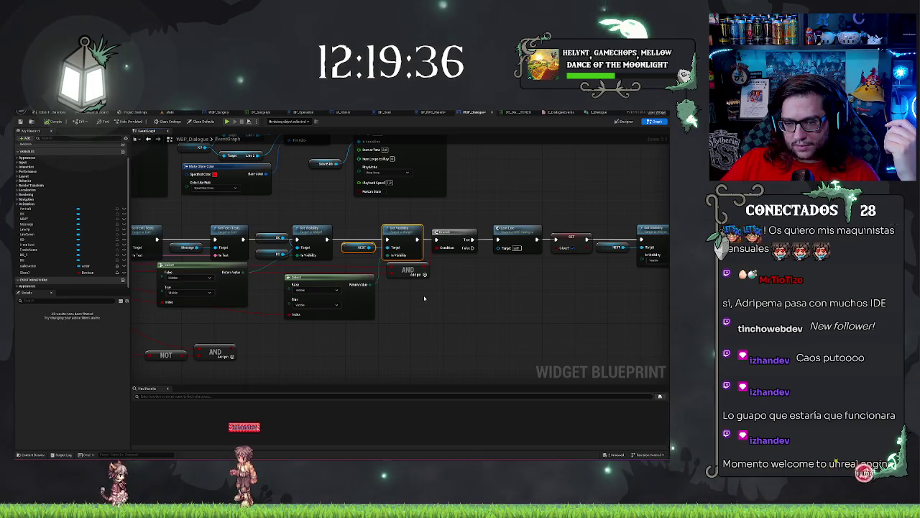
left_click(421, 265)
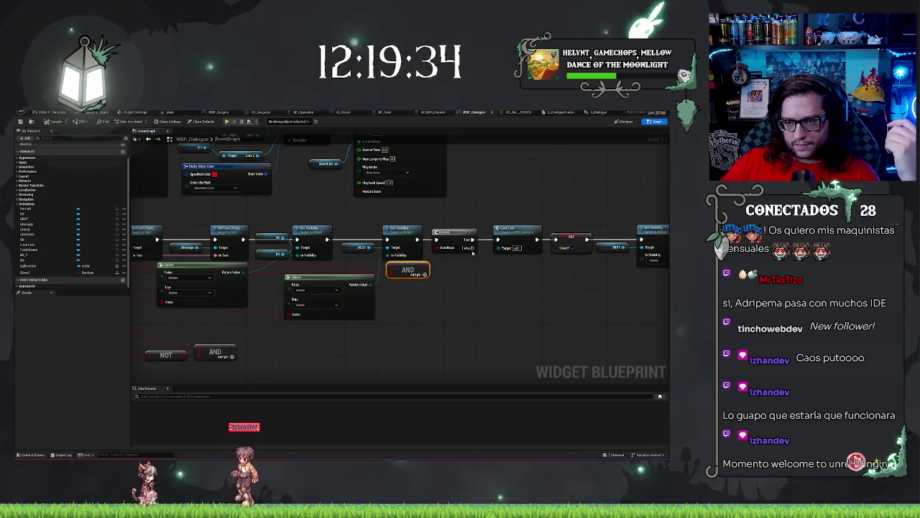
left_click_drag(472, 248, 483, 280)
left_click_drag(407, 270, 466, 253)
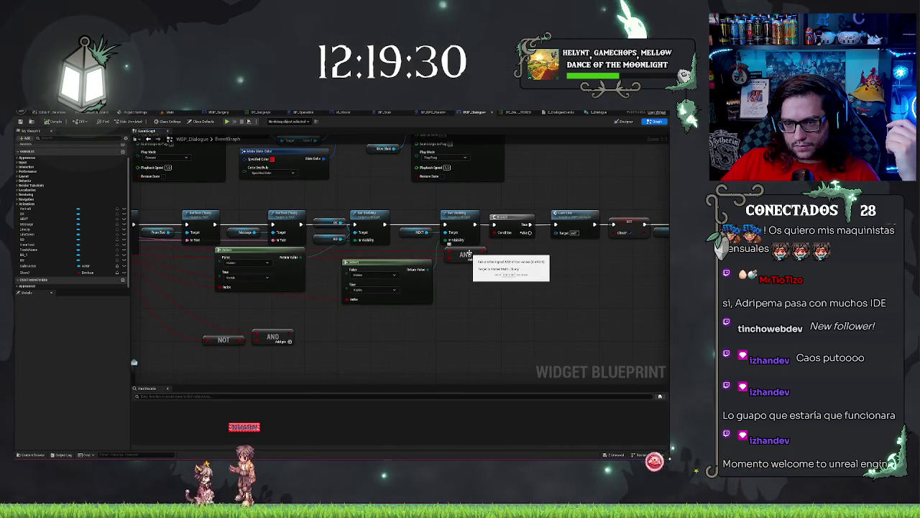
mouse_move(479, 289)
left_mouse_down()
mouse_move(549, 279)
mouse_move(407, 288)
left_mouse_up()
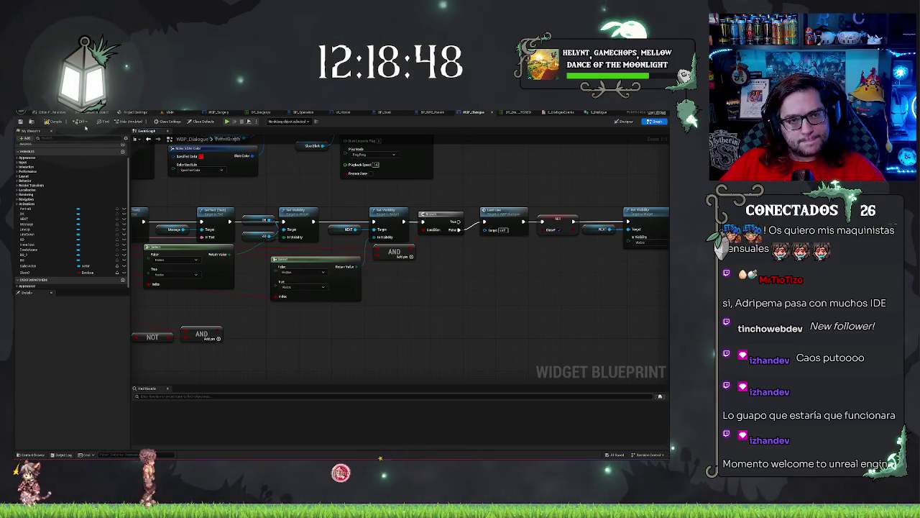
left_click(169, 113)
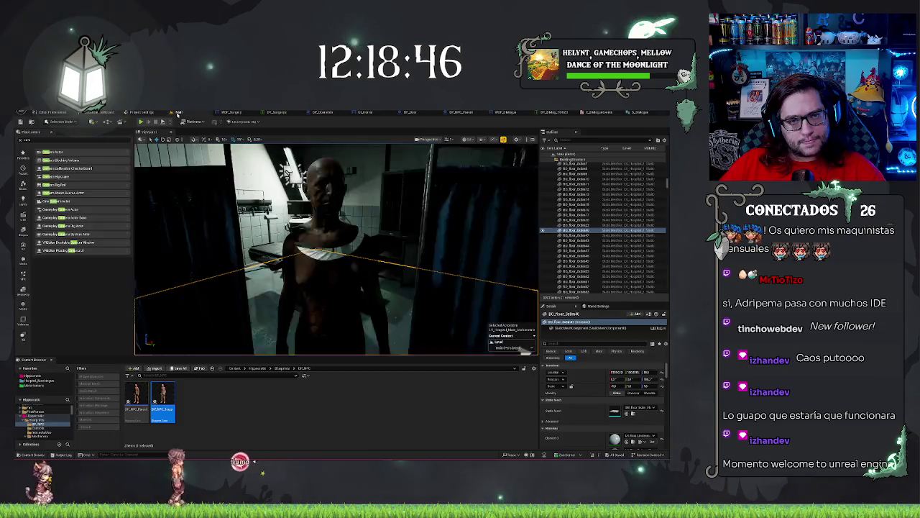
Play with Alt+P, press E at the NPC, close his dialogue, stop, and return to WBP_Dialogue.
right_click(363, 296)
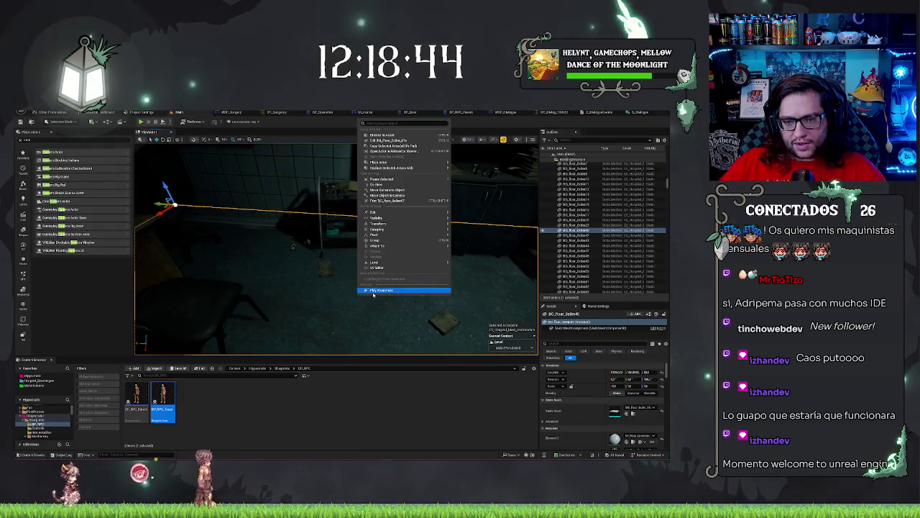
left_click(369, 289)
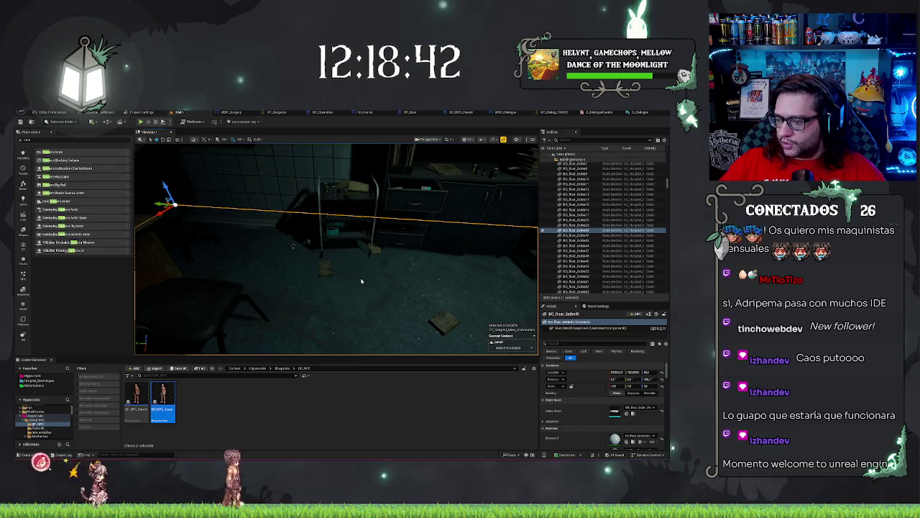
key("alt+p")
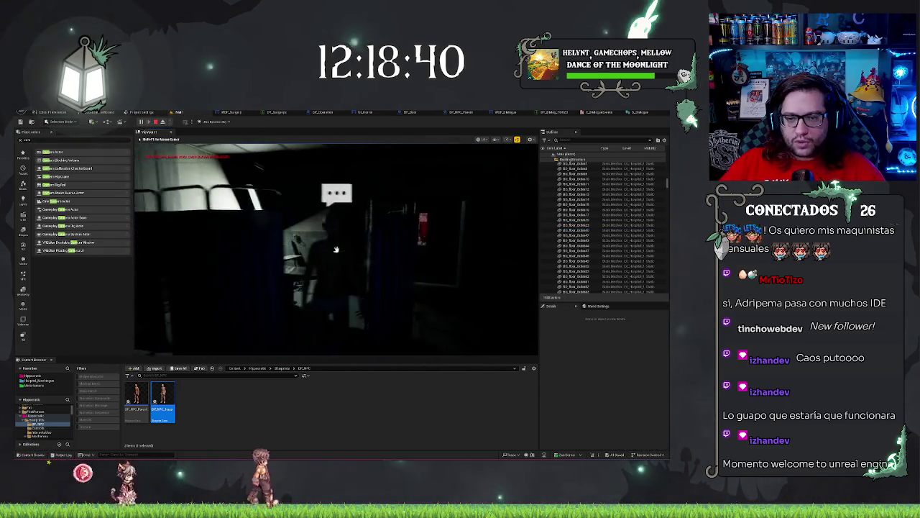
key("e")
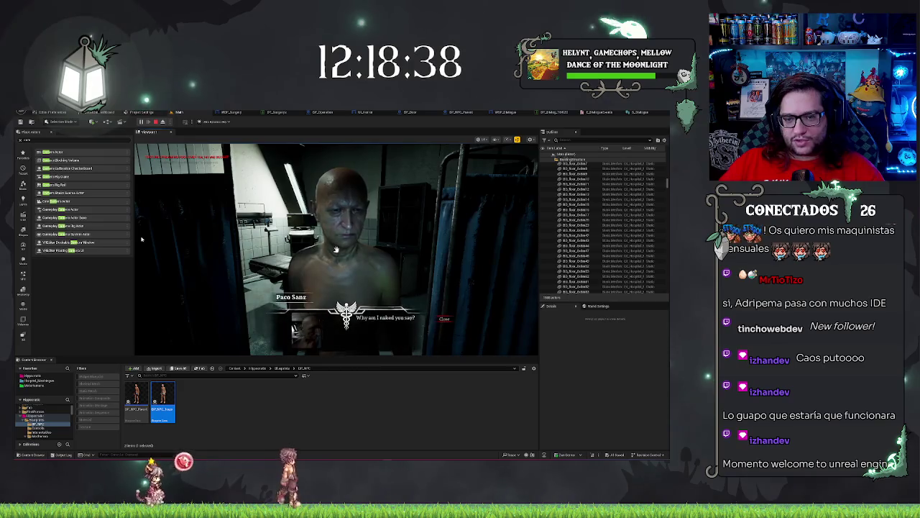
left_click(444, 317)
key("Escape")
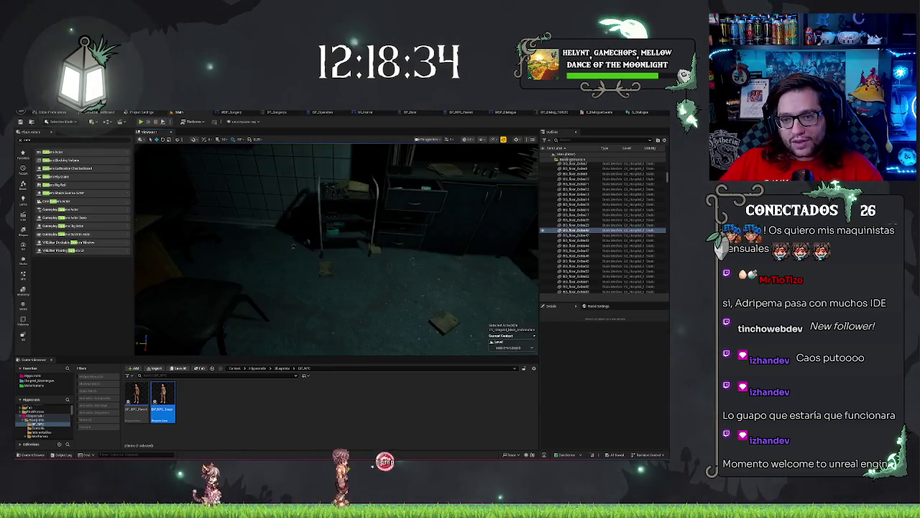
left_click(472, 113)
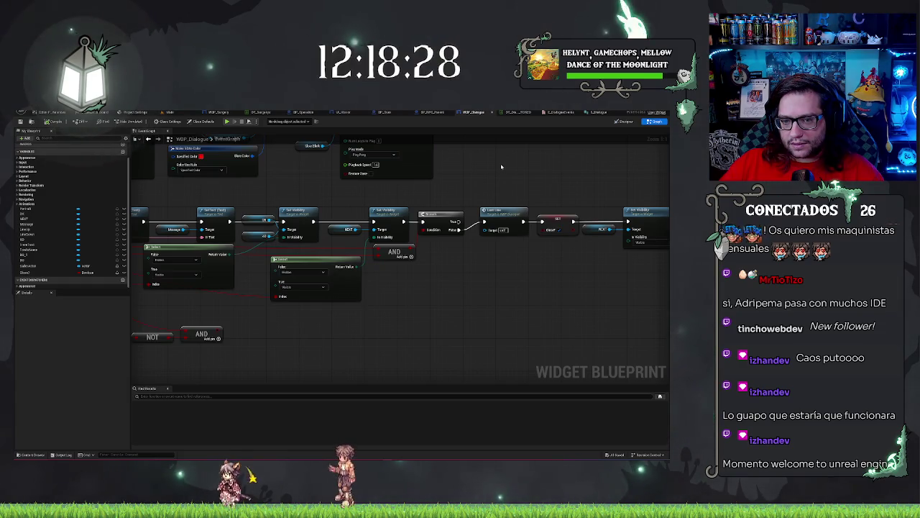
Add an OR Boolean node via a 'bool' search and place it just below the AND node.
mouse_move(445, 180)
left_mouse_down()
mouse_move(524, 283)
mouse_move(580, 286)
left_mouse_up()
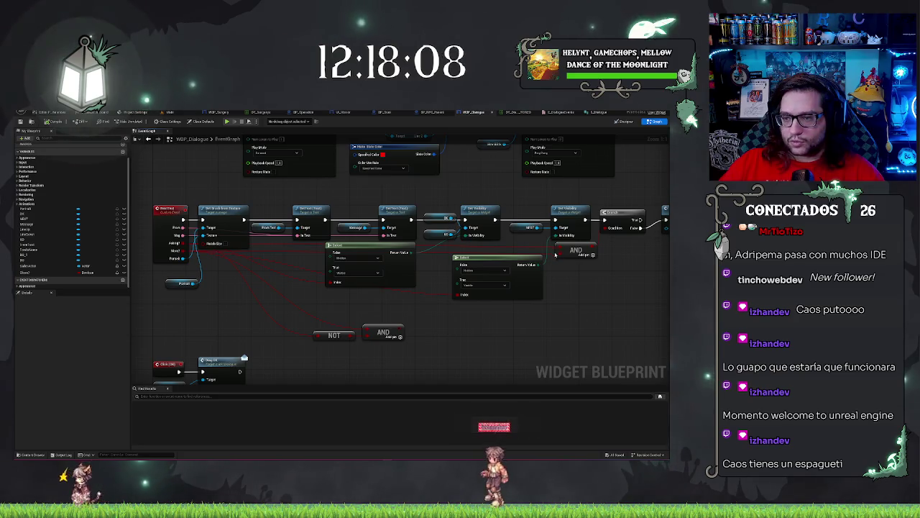
right_click(579, 258)
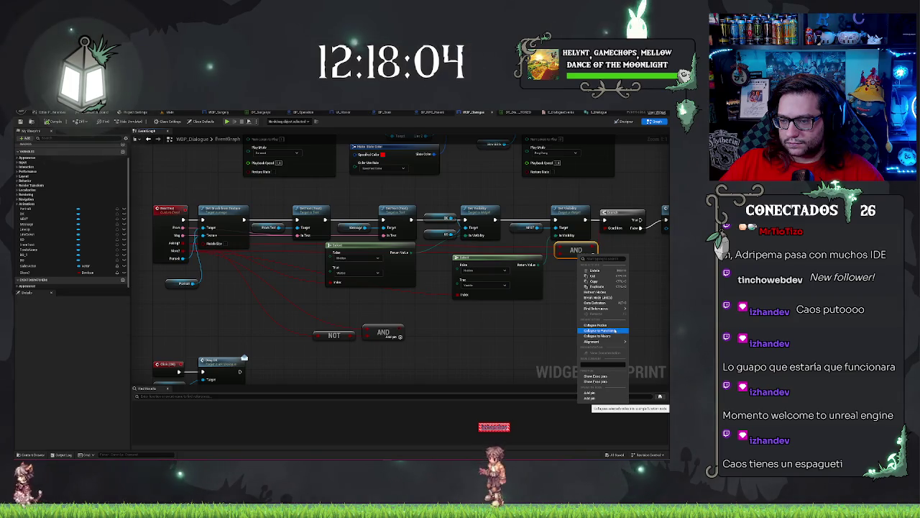
left_click(593, 278)
right_click(562, 295)
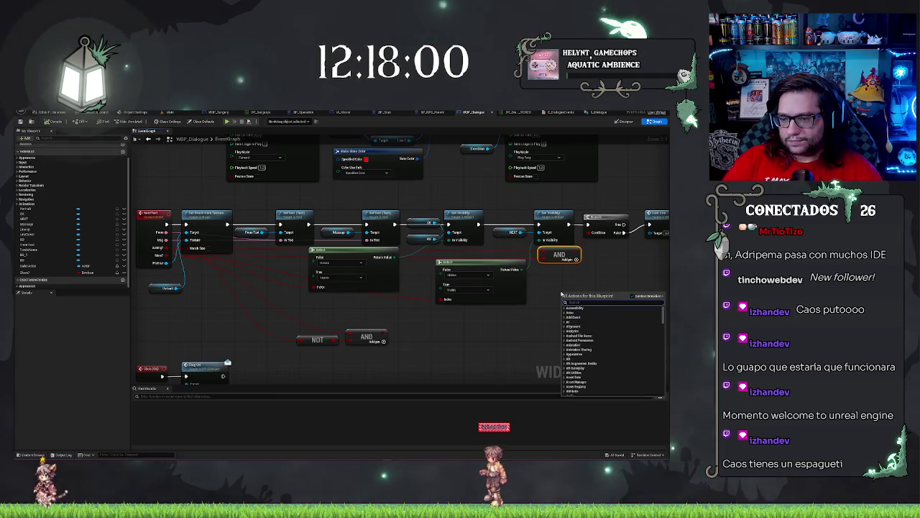
type("bool")
key("Return")
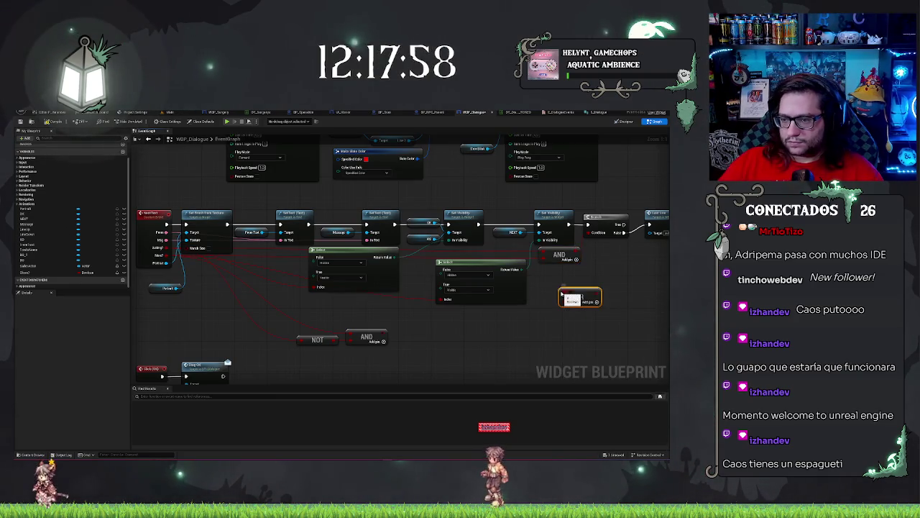
left_click_drag(542, 254, 545, 255)
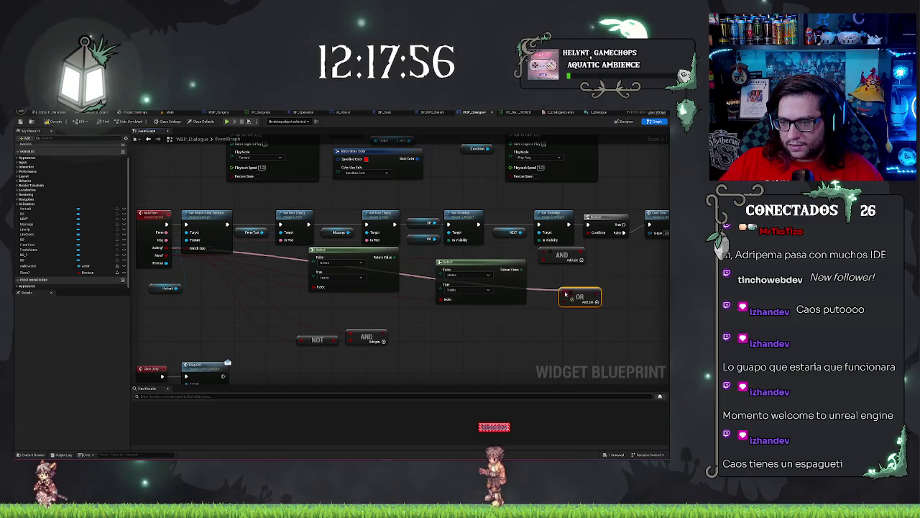
left_click_drag(567, 294, 564, 274)
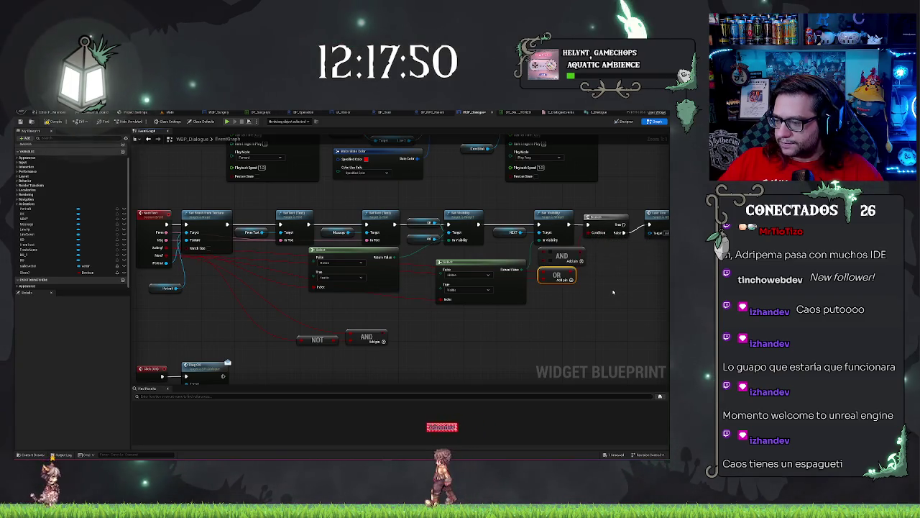
Look over the end of the node chain and save WBP_Dialogue.
scroll(608, 295, "up", 2)
scroll(600, 299, "down", 1)
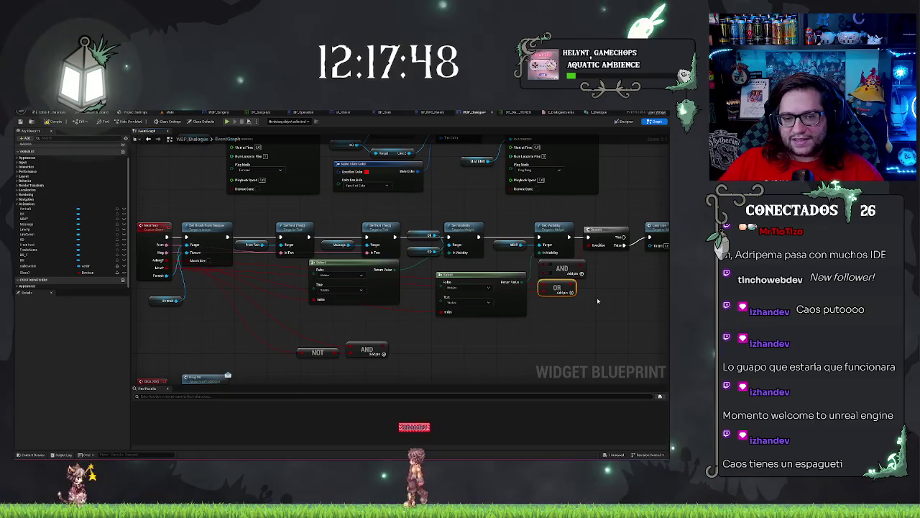
left_click_drag(598, 301, 521, 308)
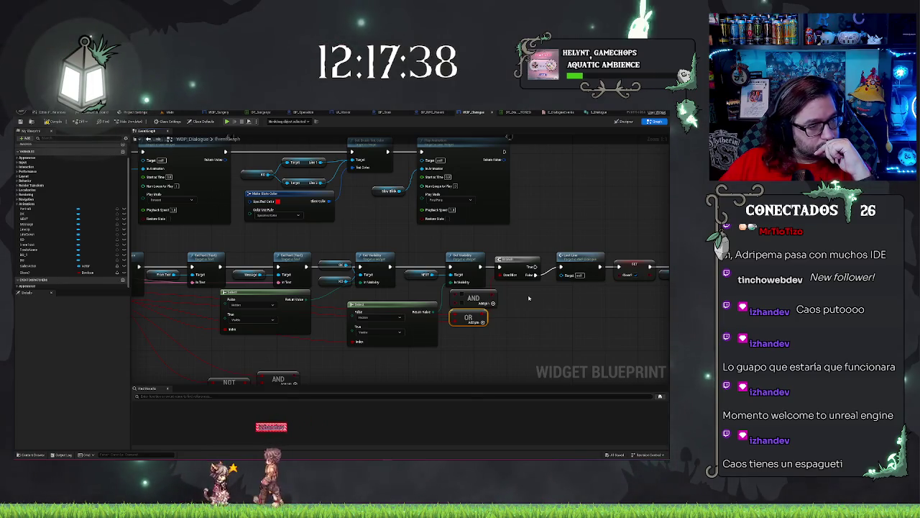
mouse_move(528, 297)
left_mouse_down()
mouse_move(449, 248)
mouse_move(666, 318)
left_mouse_up()
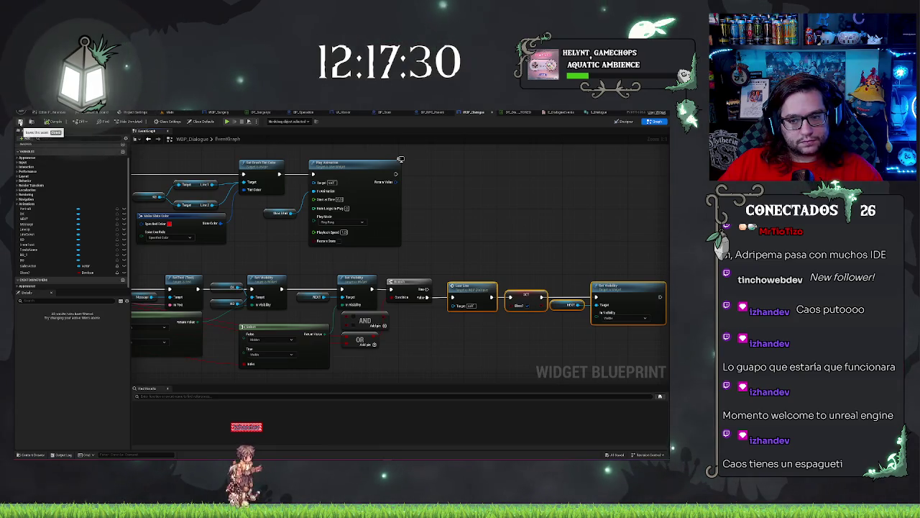
left_click(21, 122)
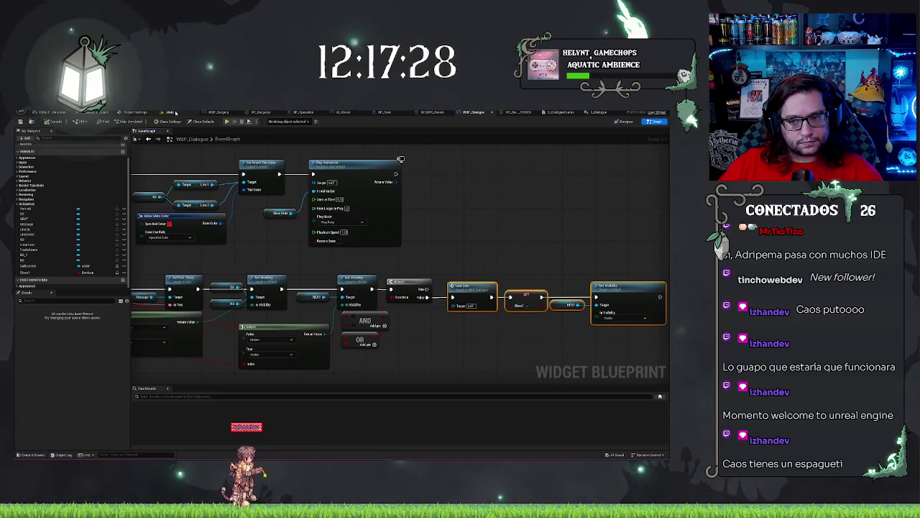
Play the Main level with Alt+P, click through the NPC's dialogue, then stop.
left_click(174, 113)
right_click(351, 133)
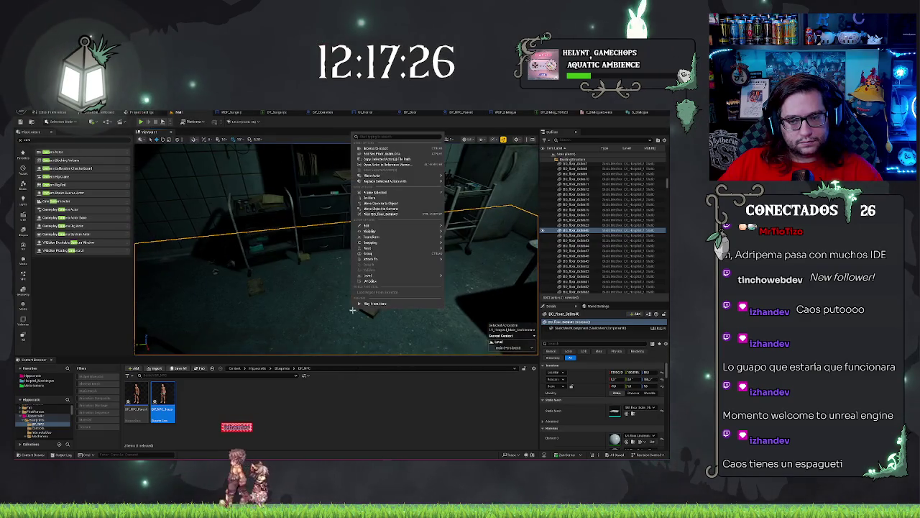
key("Escape")
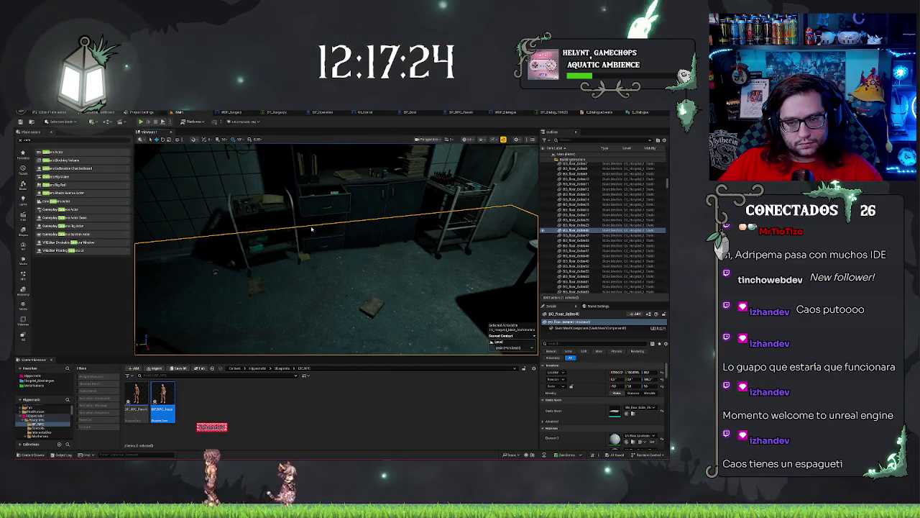
key("alt+p")
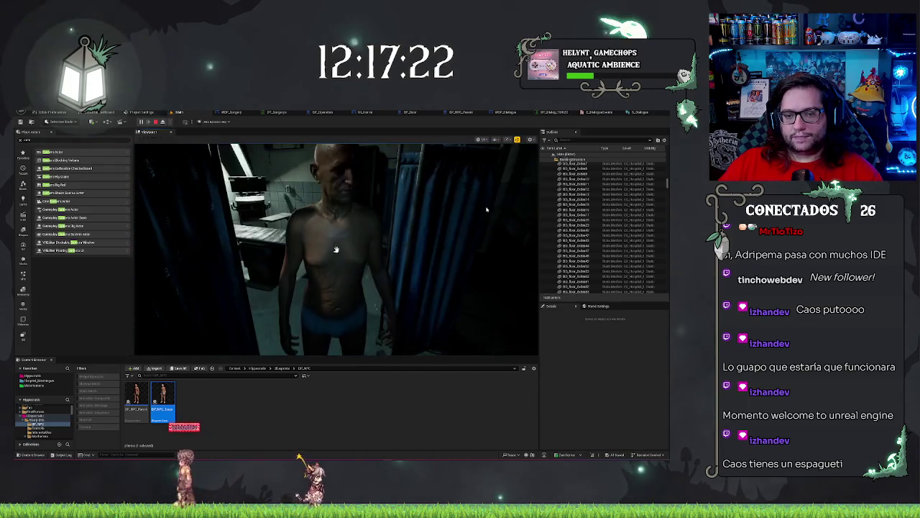
left_click(445, 318)
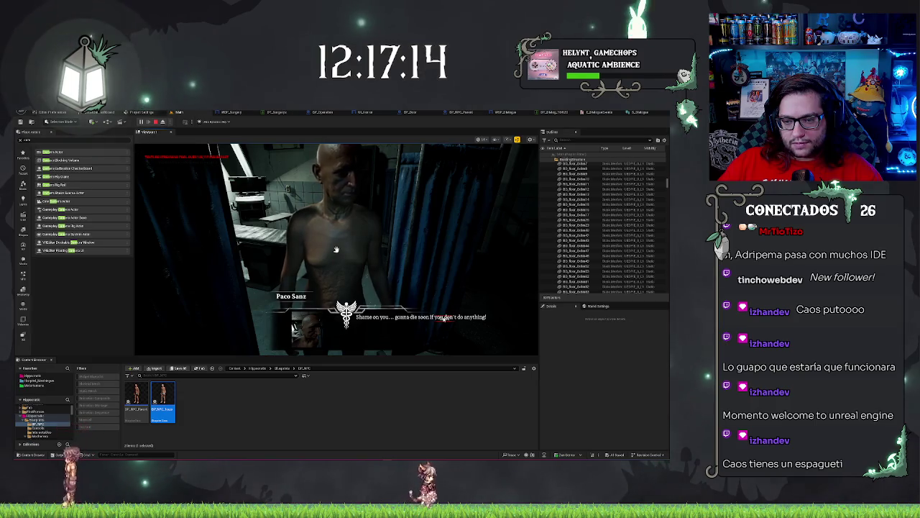
left_click(336, 249)
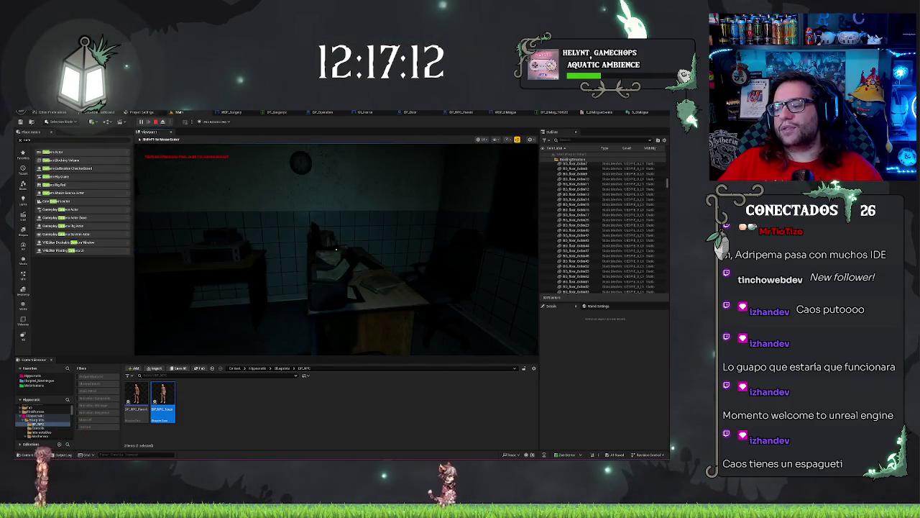
key("Escape")
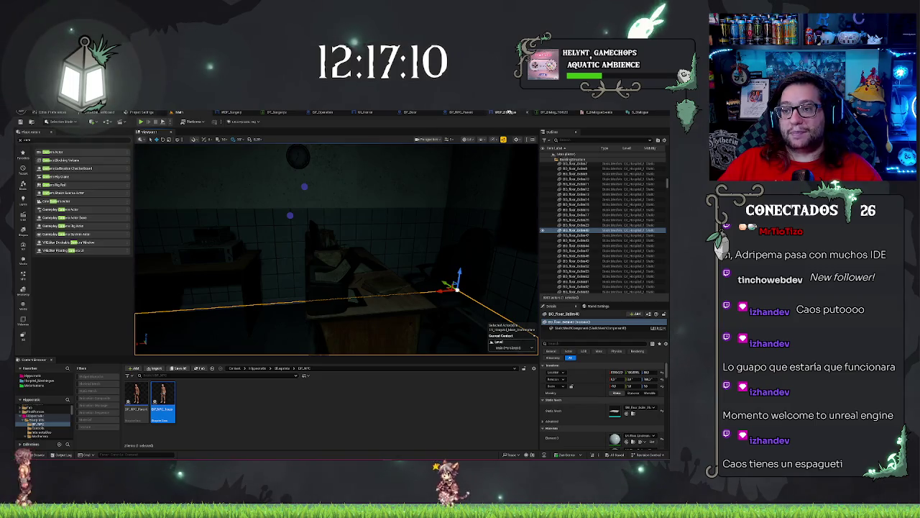
In WBP_Dialogue, delete the spare AND node beside the OR node.
left_click(508, 112)
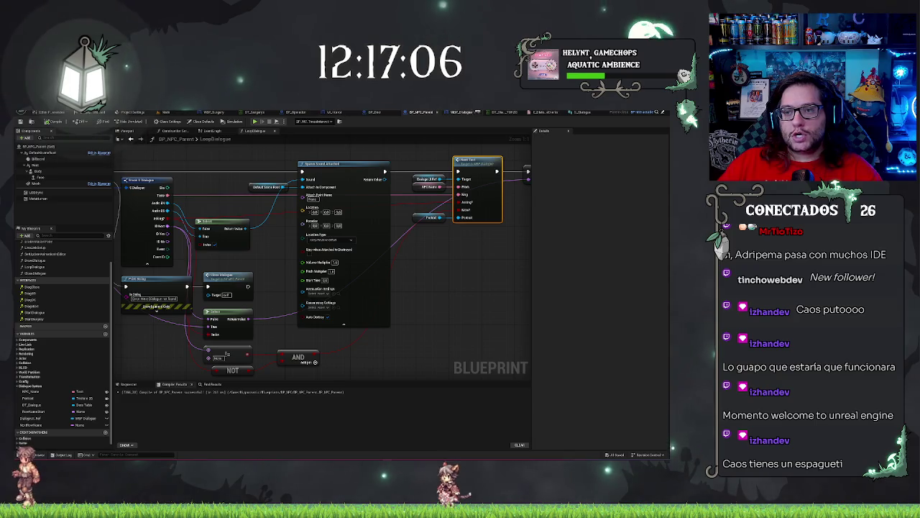
left_click(466, 112)
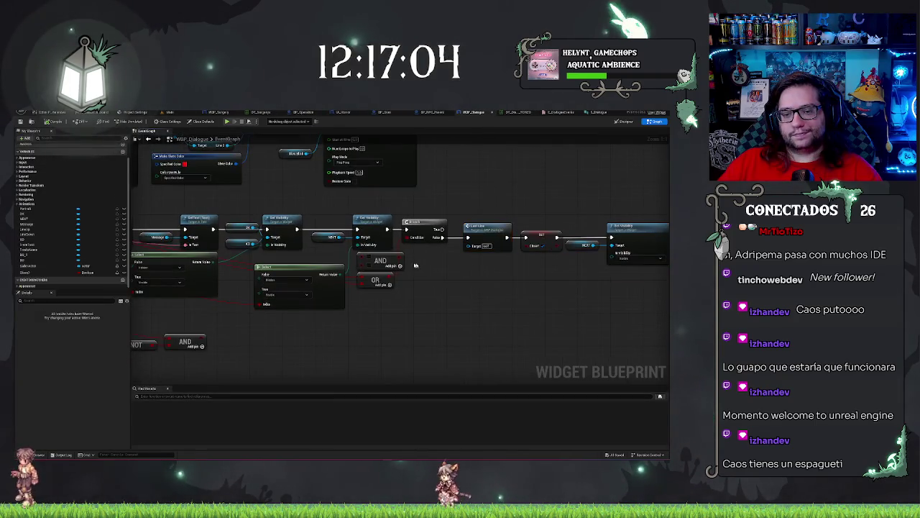
left_click(391, 262)
key("Delete")
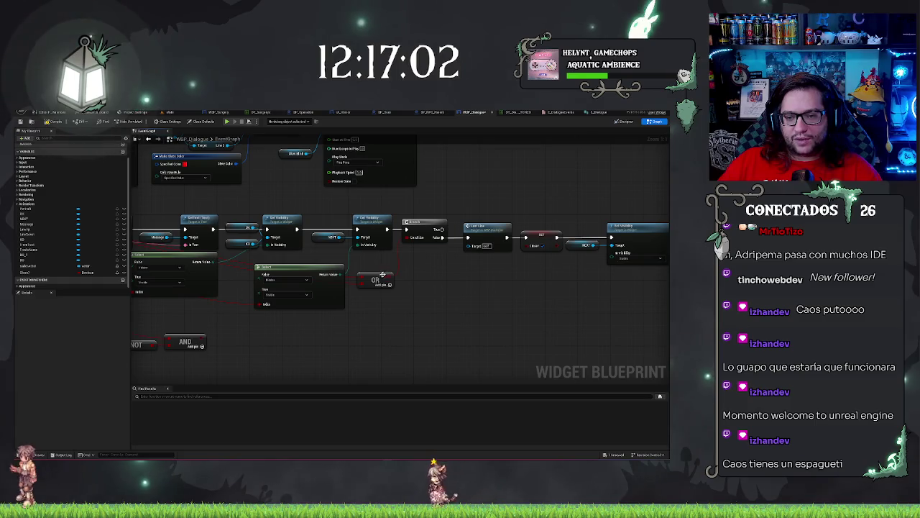
Move the OR node beside Select, delete the loose NOT and AND nodes, and box-select the middle node row.
mouse_move(375, 274)
left_mouse_down()
mouse_move(375, 256)
mouse_move(548, 304)
mouse_move(620, 292)
mouse_move(574, 309)
left_mouse_up()
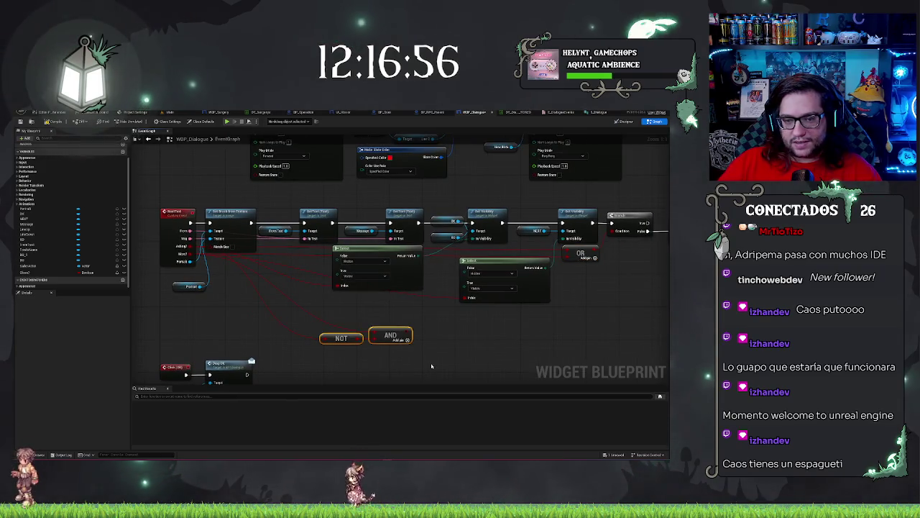
key("Delete")
scroll(417, 341, "down", 3)
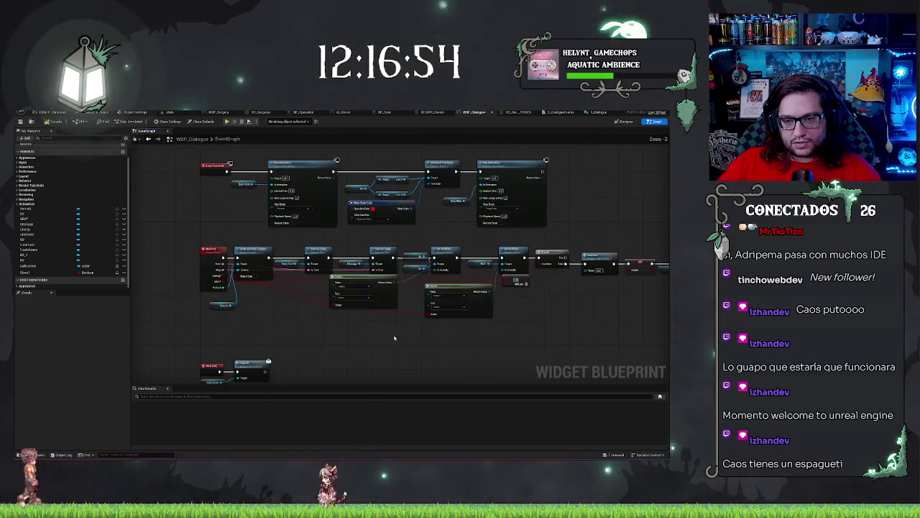
left_click_drag(410, 309, 402, 288)
mouse_move(140, 226)
left_mouse_down()
mouse_move(520, 300)
mouse_move(647, 313)
left_mouse_up()
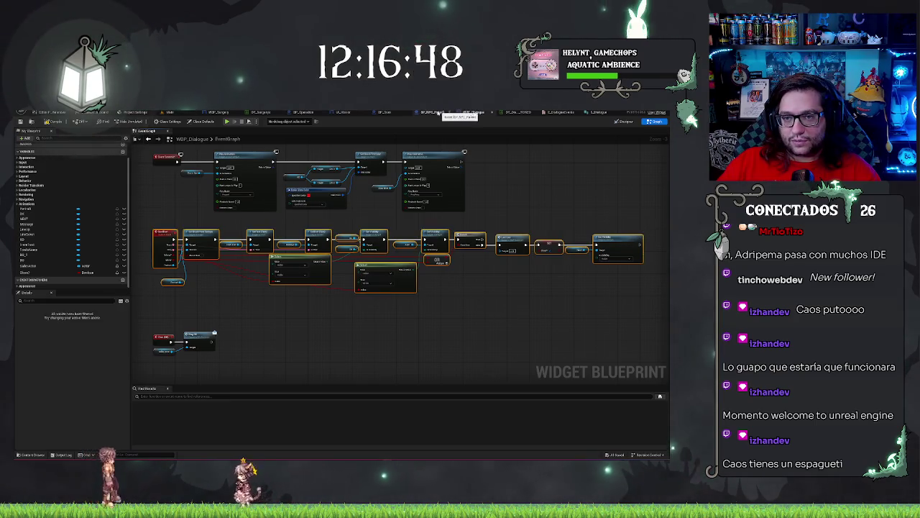
left_click(434, 112)
Review the LoopDialogue nodes around Set Text, briefly checking the level and the dialogue struct's variables.
scroll(487, 273, "down", 3)
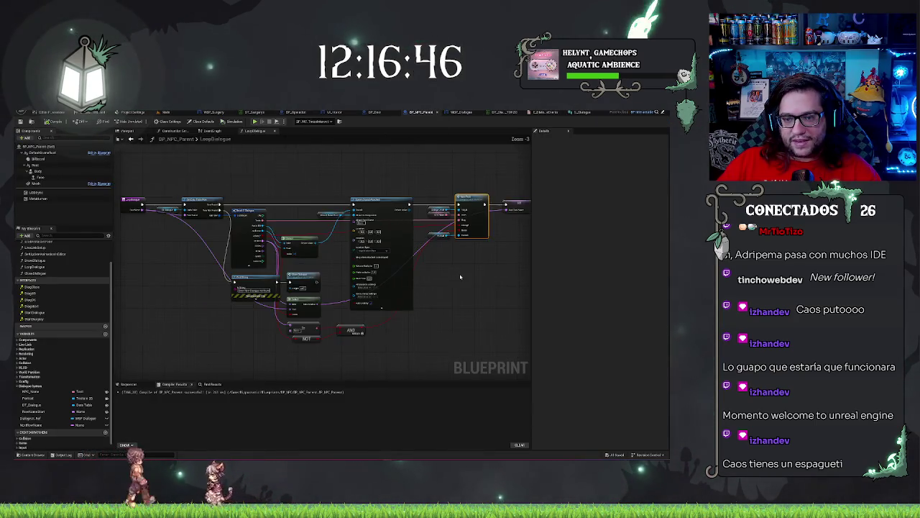
scroll(225, 281, "up", 3)
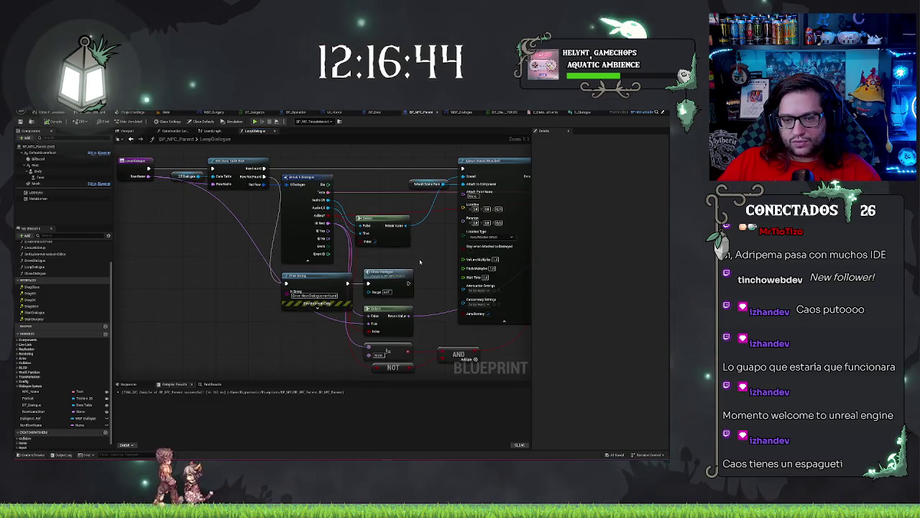
left_click_drag(420, 262, 325, 276)
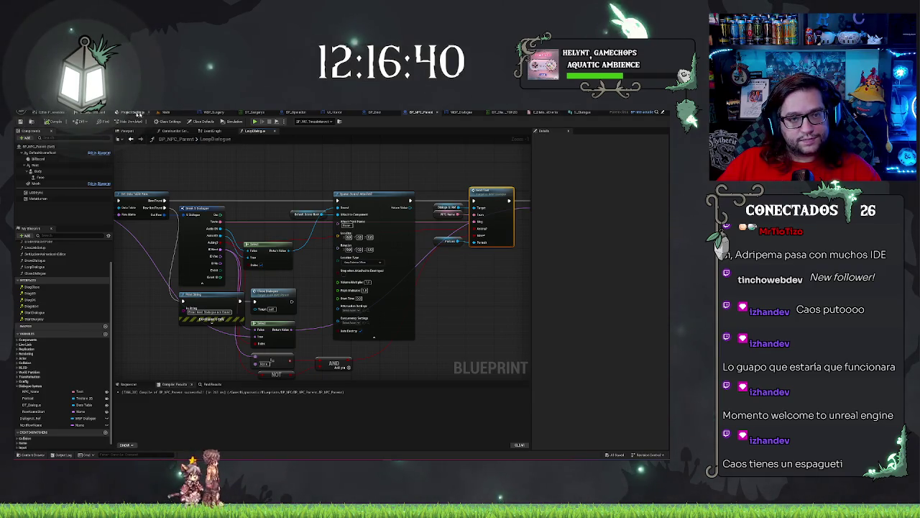
left_click(138, 114)
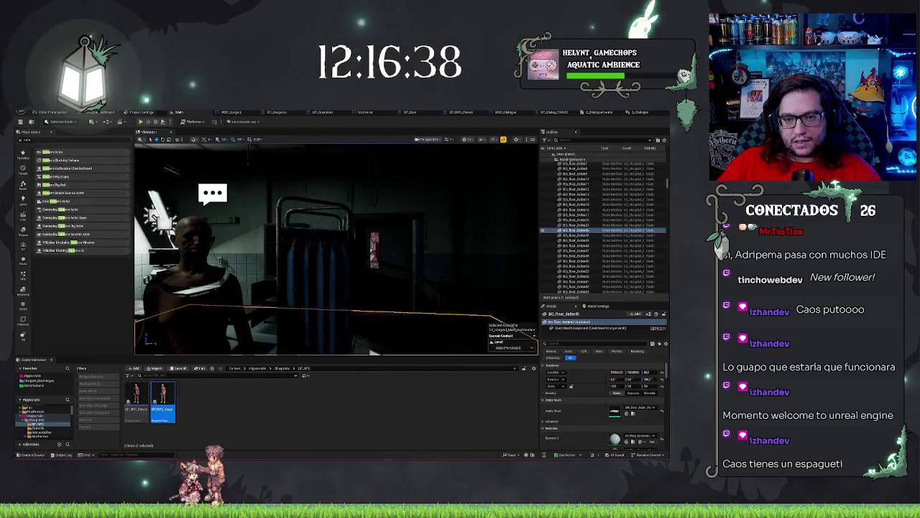
left_click(458, 113)
scroll(469, 318, "down", 2)
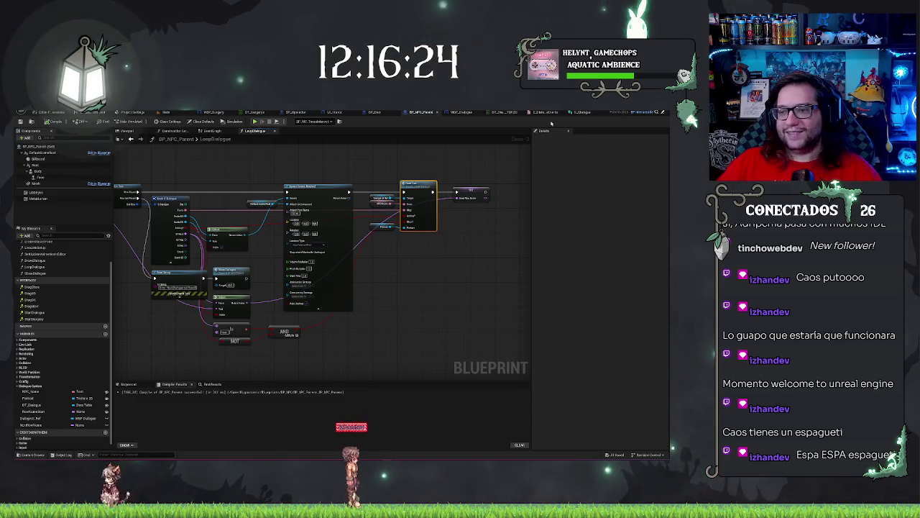
mouse_move(451, 312)
left_mouse_down()
mouse_move(477, 312)
mouse_move(448, 315)
left_mouse_up()
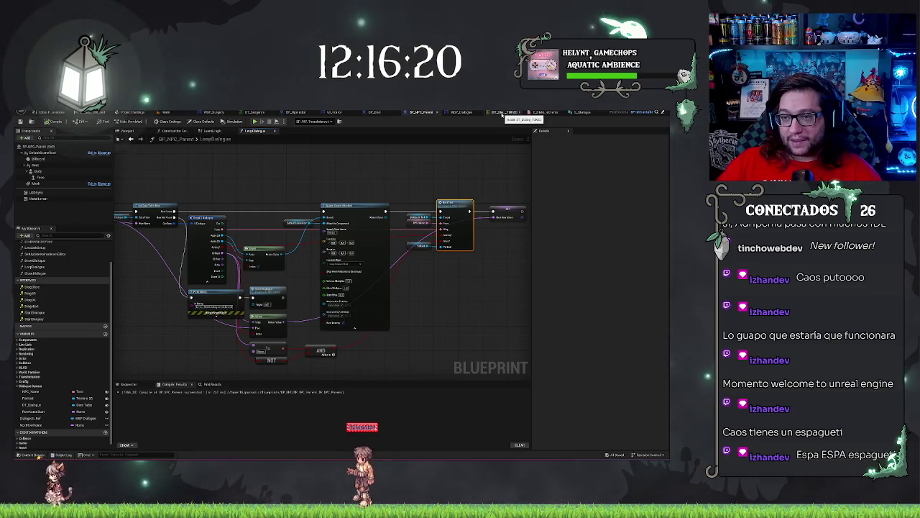
left_click(571, 112)
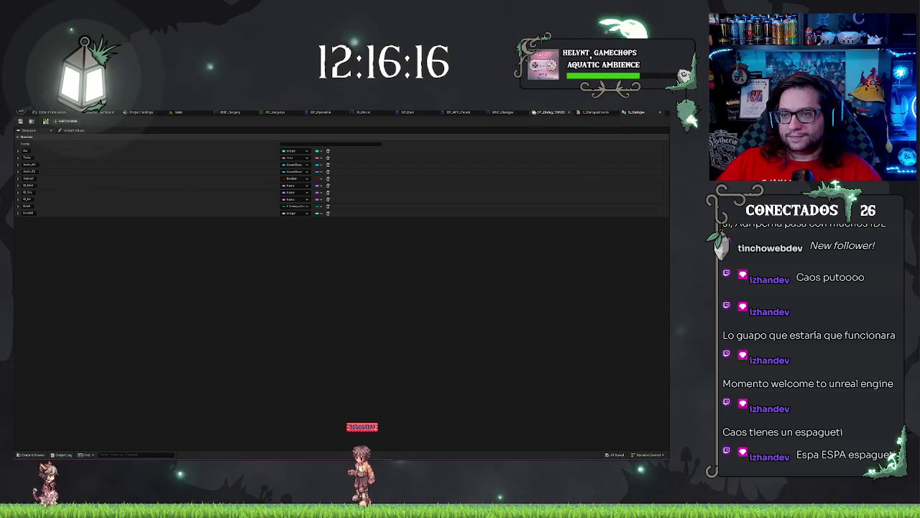
left_click(458, 112)
scroll(417, 176, "down", 3)
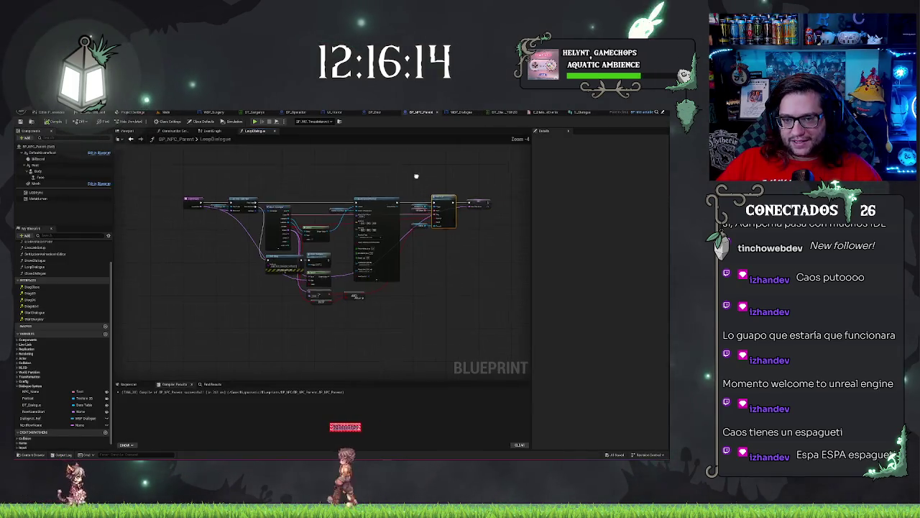
Align Select with Break S_Dialogue, raise Print String and Close Dialogue, and tuck Select beneath them.
scroll(416, 177, "up", 5)
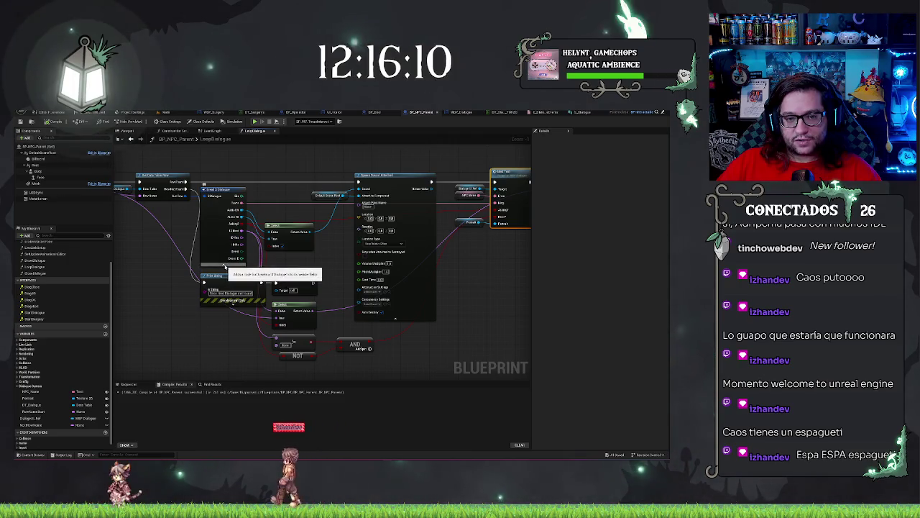
left_click(221, 191)
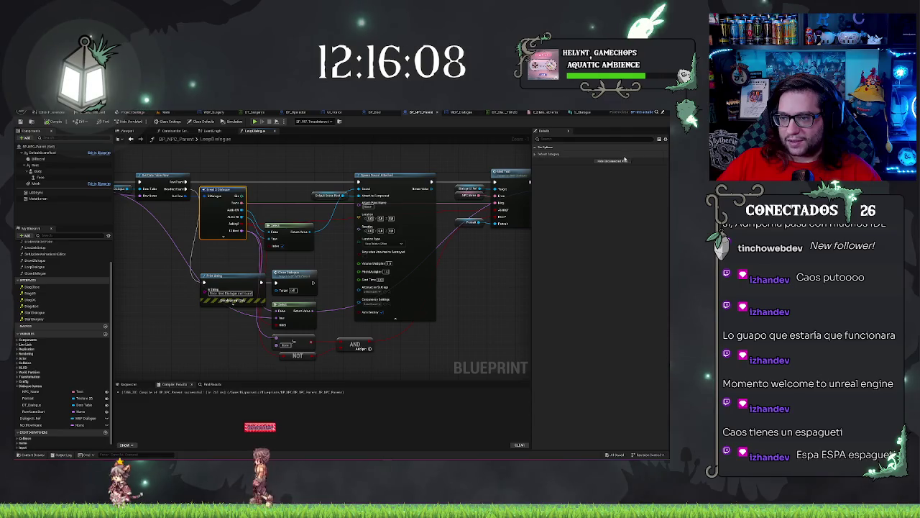
left_click_drag(435, 284, 524, 274)
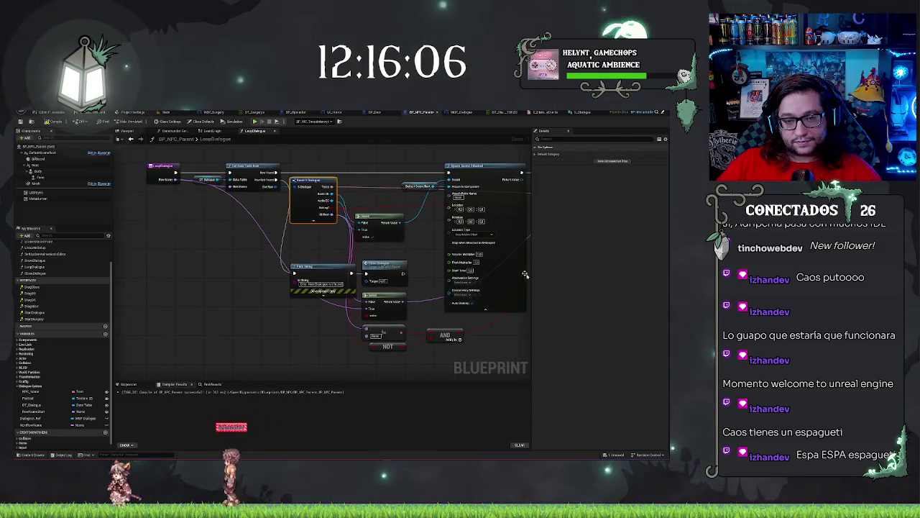
mouse_move(327, 261)
left_mouse_down()
mouse_move(312, 250)
mouse_move(391, 273)
left_mouse_up()
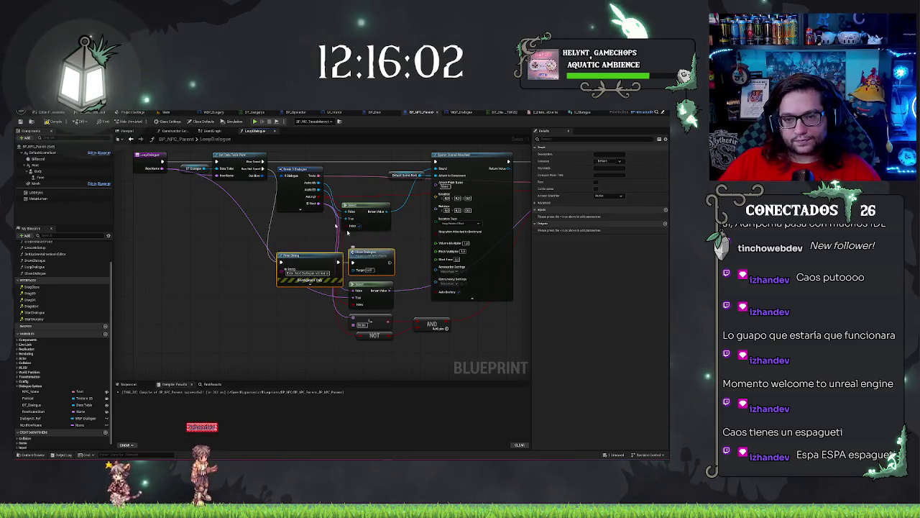
left_click(362, 205)
left_click(307, 169, "shift")
key("q")
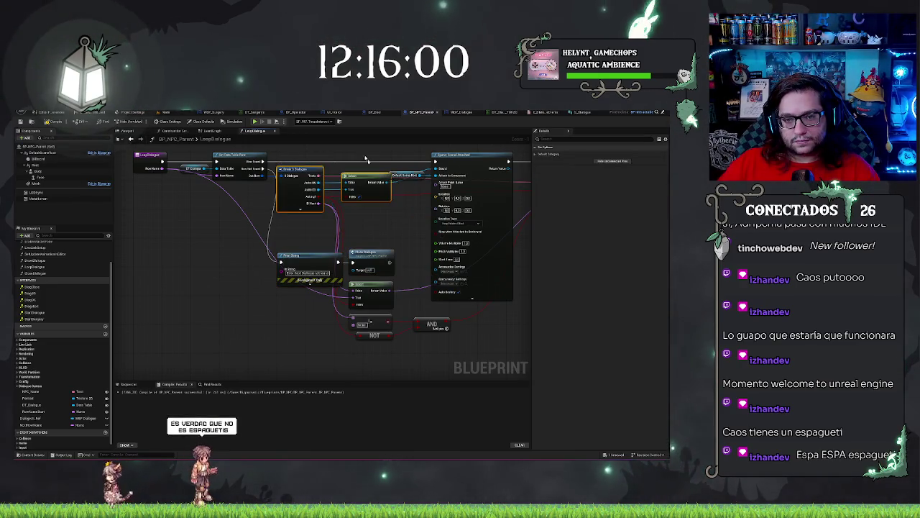
left_click_drag(270, 291, 403, 316)
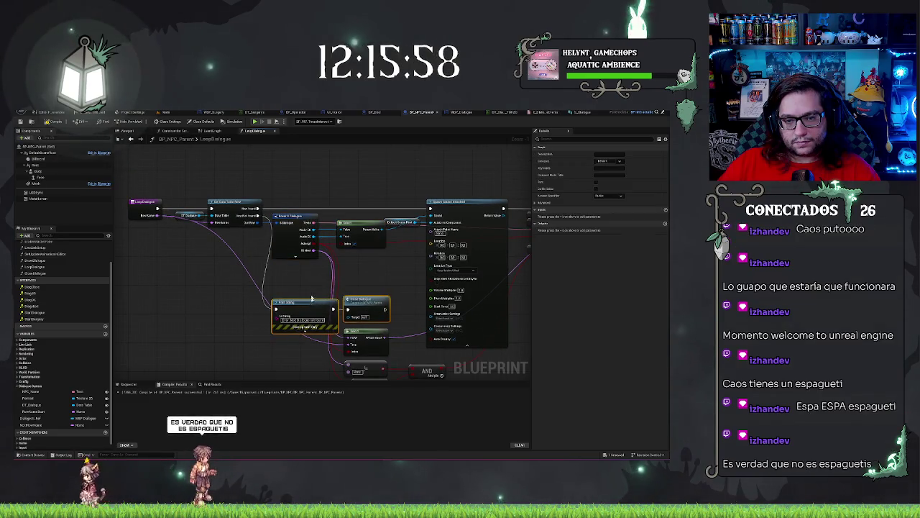
left_click_drag(321, 308, 321, 267)
left_click_drag(392, 304, 285, 288)
mouse_move(341, 302)
left_mouse_down()
mouse_move(338, 258)
mouse_move(346, 251)
left_mouse_up()
Move the !=, NOT and AND nodes beside Select and collapse Spawn Sound Attached's extra pins.
left_click_drag(330, 309, 435, 377)
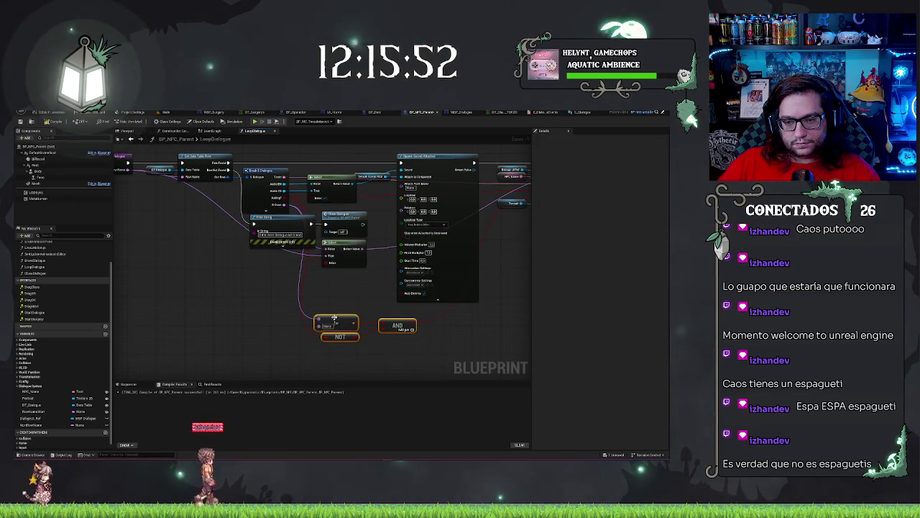
left_click(437, 300)
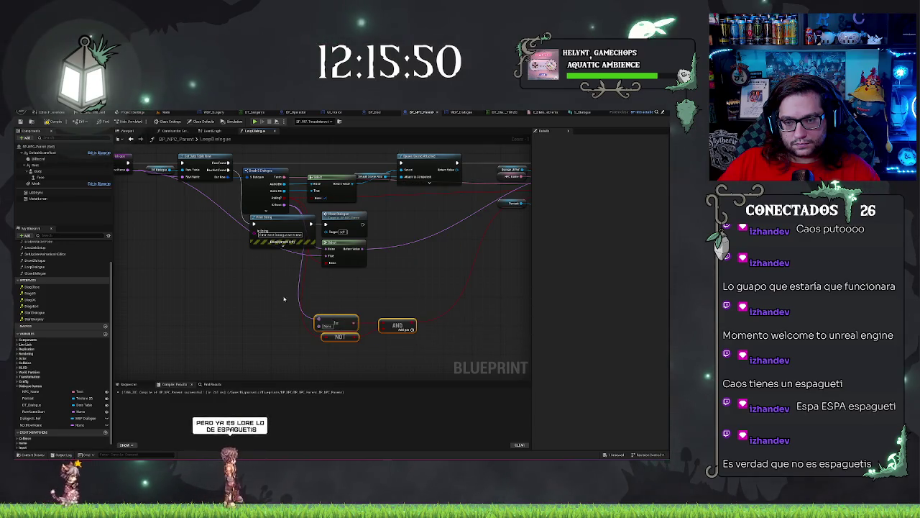
left_click_drag(333, 325, 405, 208)
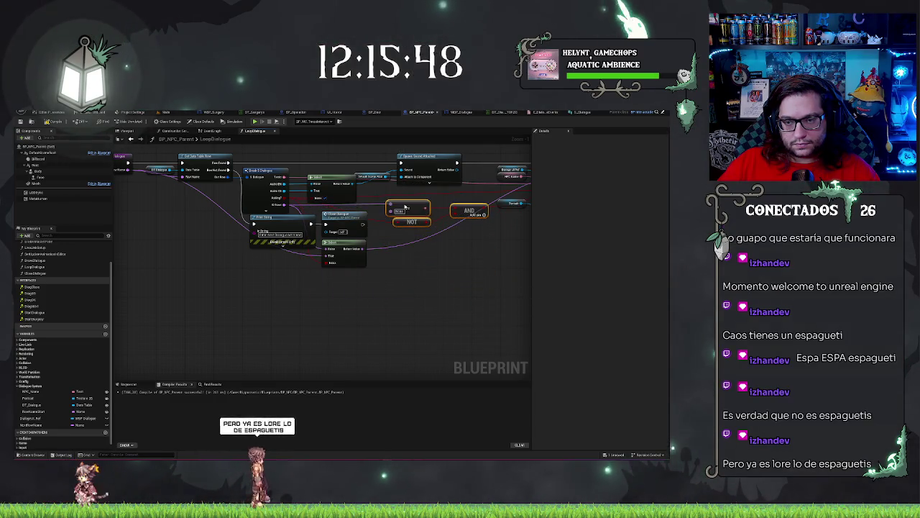
left_click_drag(492, 280, 415, 321)
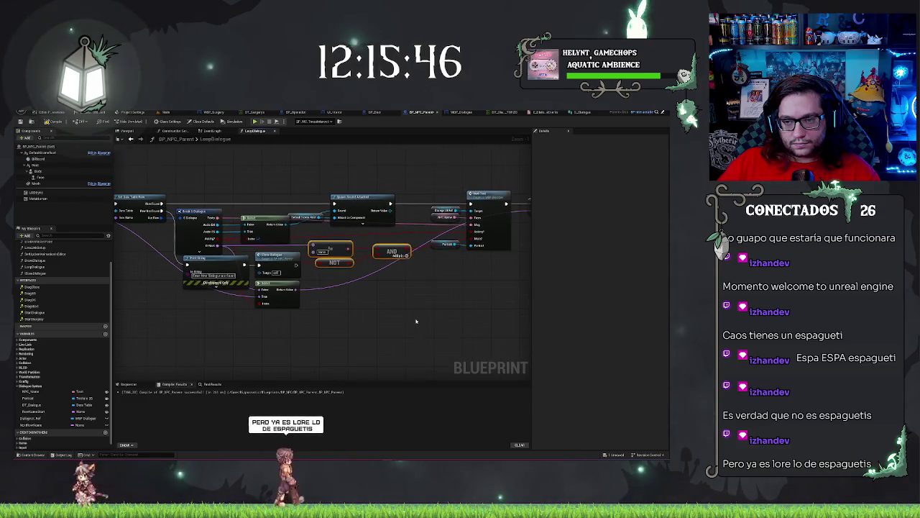
scroll(386, 328, "down", 1)
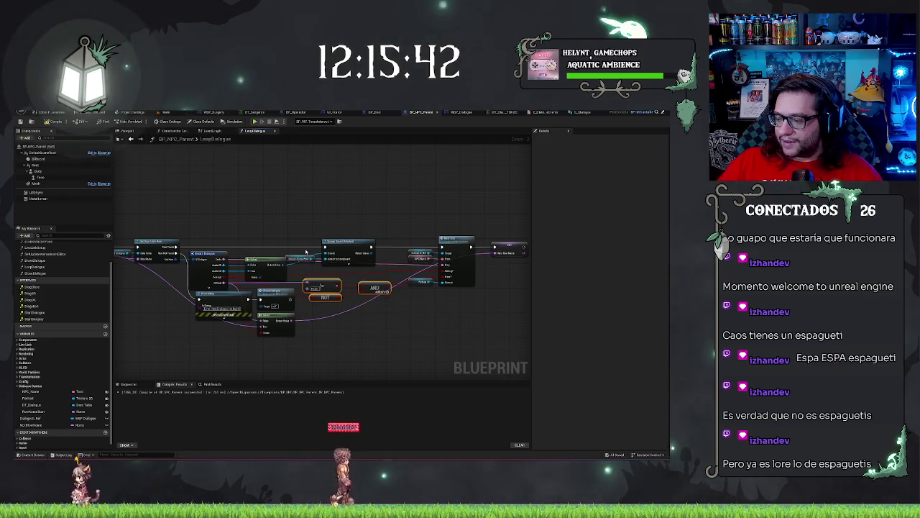
mouse_move(329, 208)
left_mouse_down()
mouse_move(314, 197)
mouse_move(261, 197)
left_mouse_up()
scroll(374, 307, "up", 3)
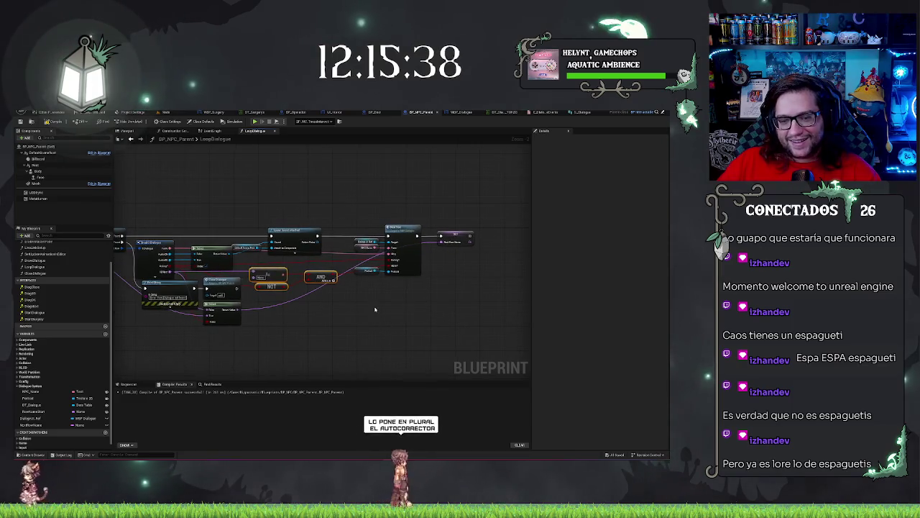
Place NOT beside AND, wire NOT's output into AND, remove the old wire, and save.
left_click(368, 289)
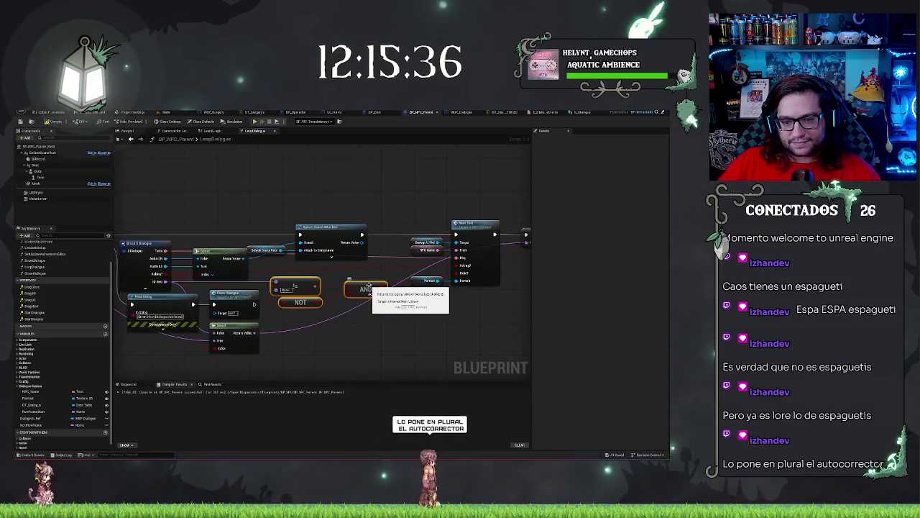
left_click_drag(366, 289, 366, 277)
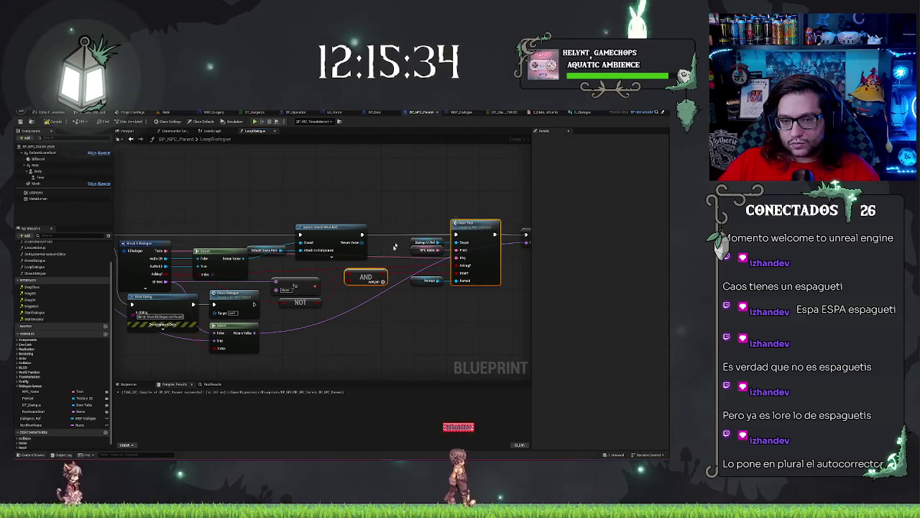
left_click_drag(305, 304, 305, 285)
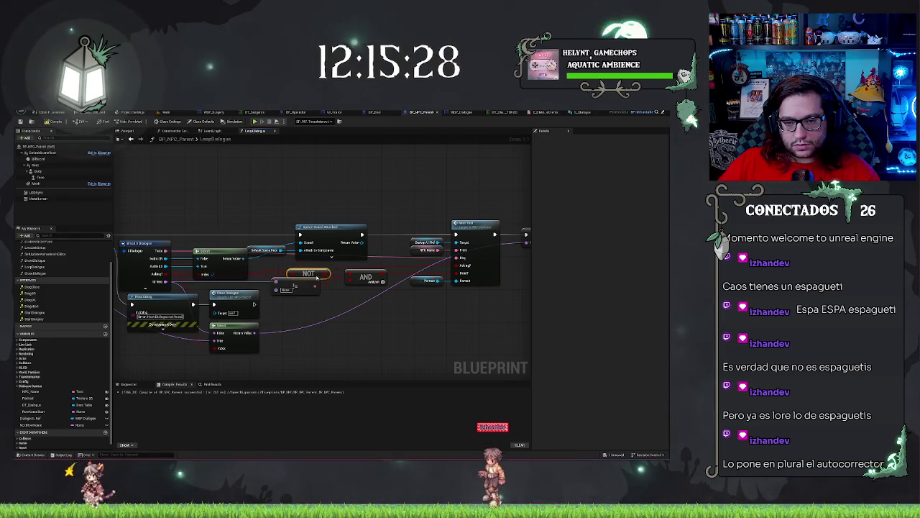
left_click_drag(308, 278, 304, 279)
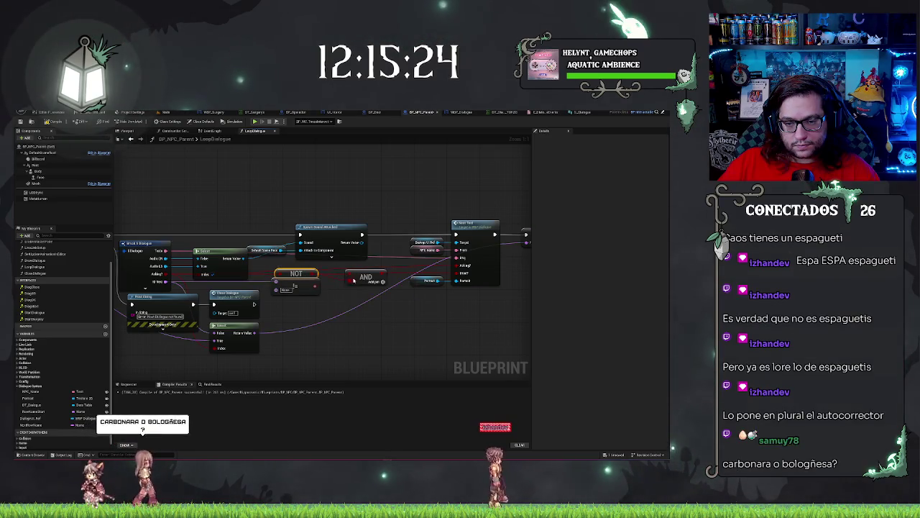
left_click_drag(353, 280, 314, 286)
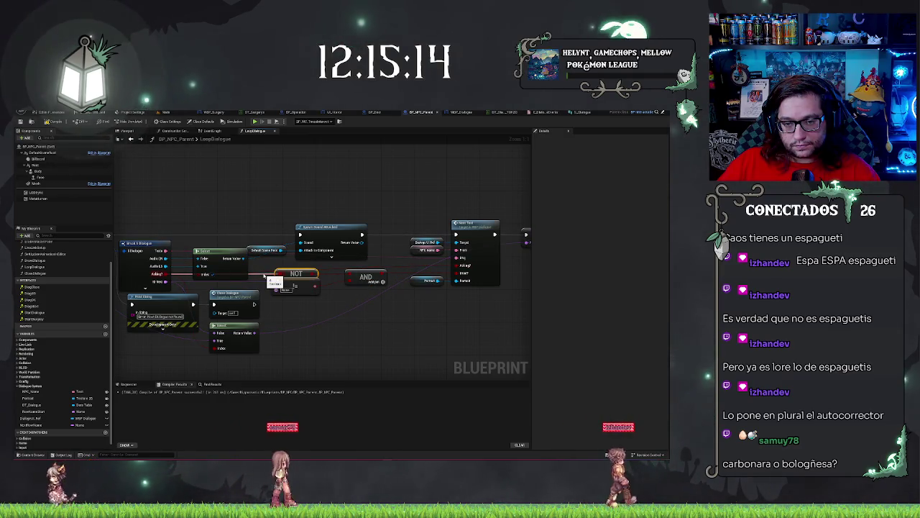
mouse_move(260, 275)
left_mouse_down()
mouse_move(388, 278)
mouse_move(372, 270)
left_mouse_up()
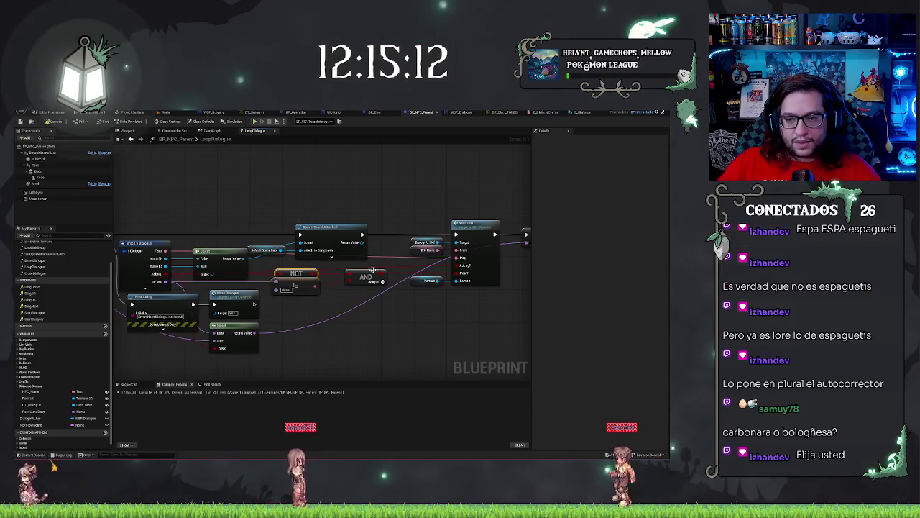
left_click(419, 266)
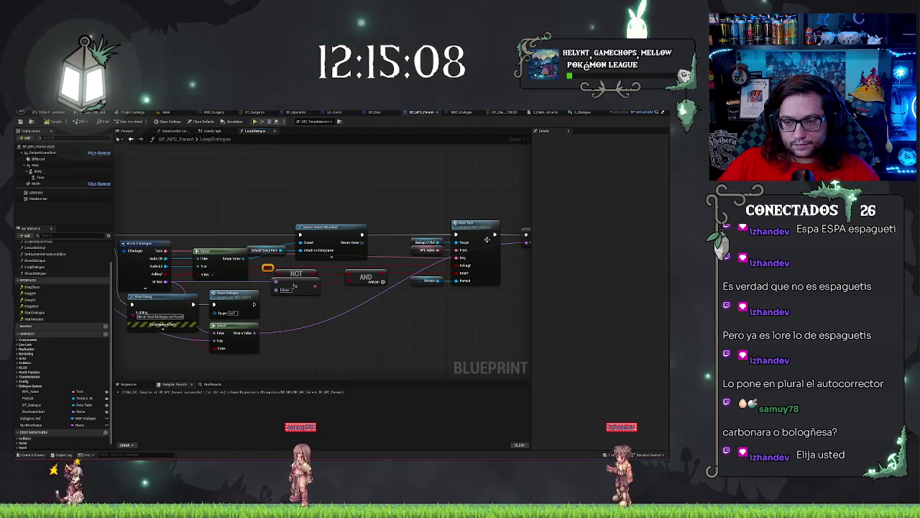
left_click(253, 271)
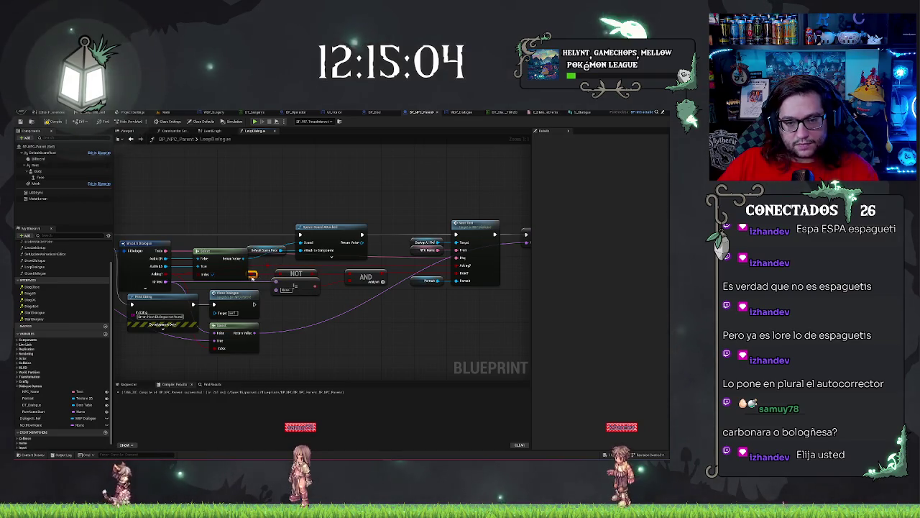
mouse_move(253, 276)
left_mouse_down()
mouse_move(266, 271)
mouse_move(425, 315)
left_mouse_up()
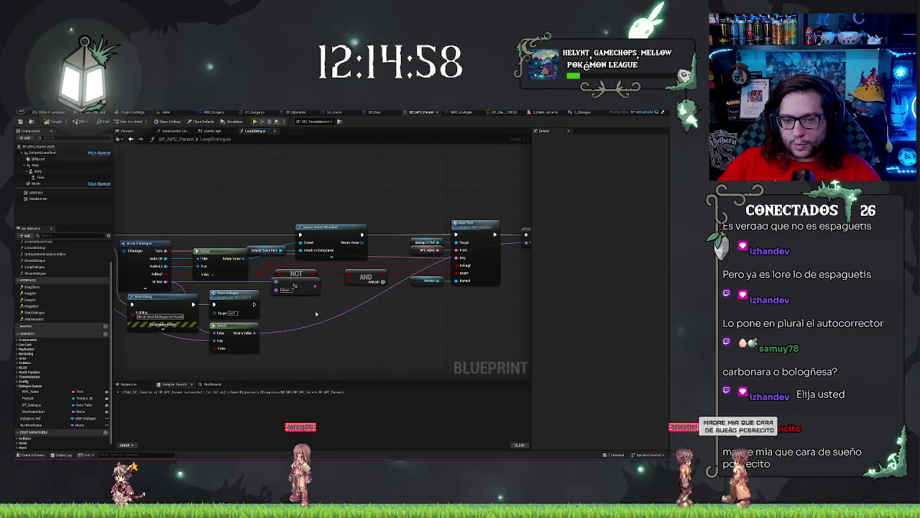
left_click_drag(385, 327, 418, 333)
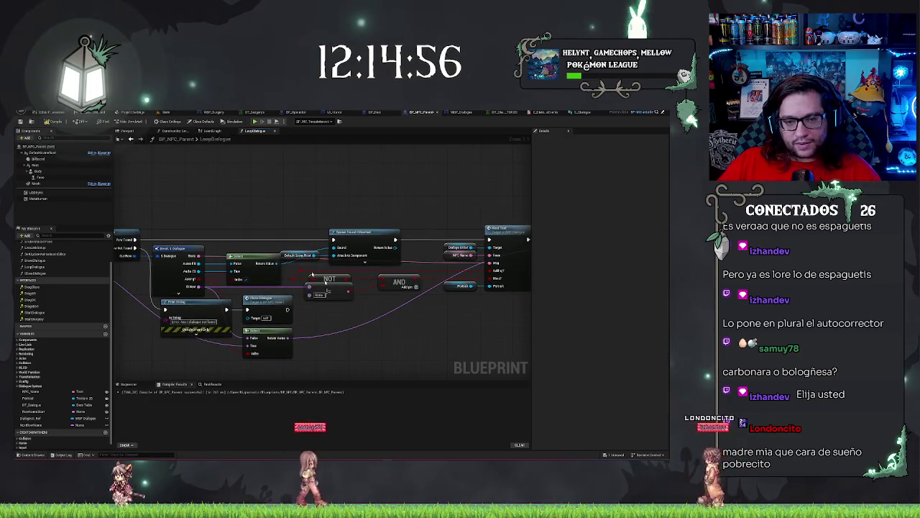
left_click(31, 121)
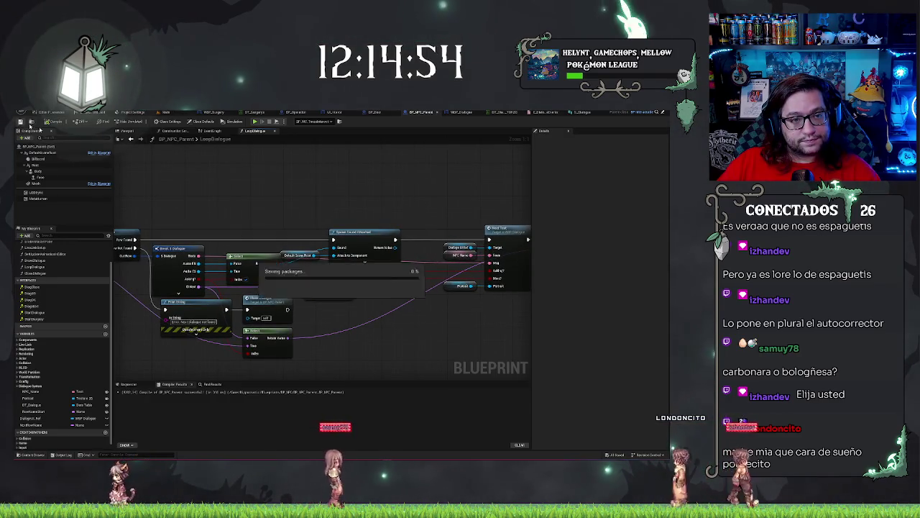
scroll(377, 202, "down", 3)
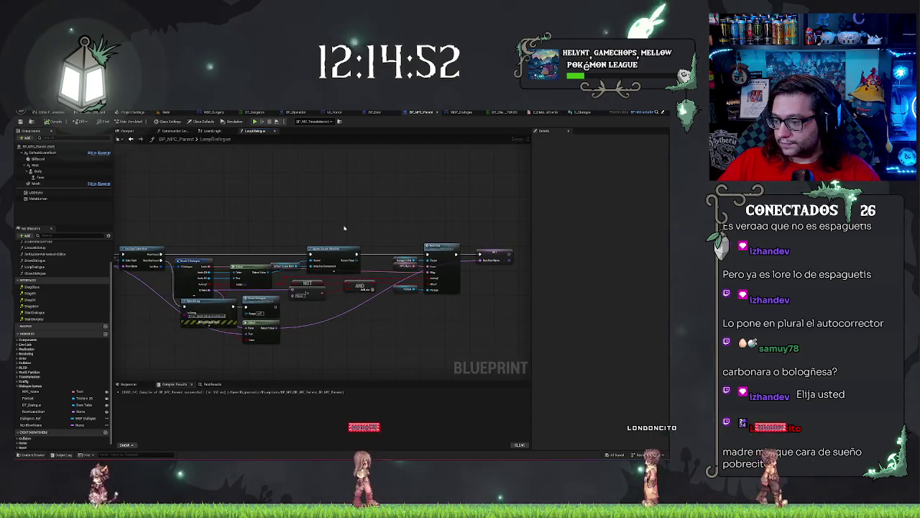
left_click_drag(344, 228, 383, 230)
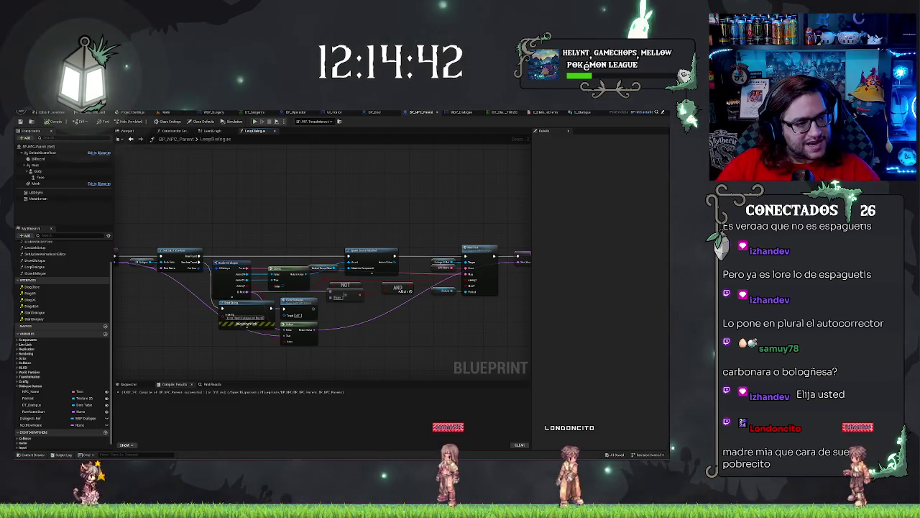
mouse_move(338, 225)
left_mouse_down()
mouse_move(378, 227)
mouse_move(382, 202)
mouse_move(295, 214)
left_mouse_up()
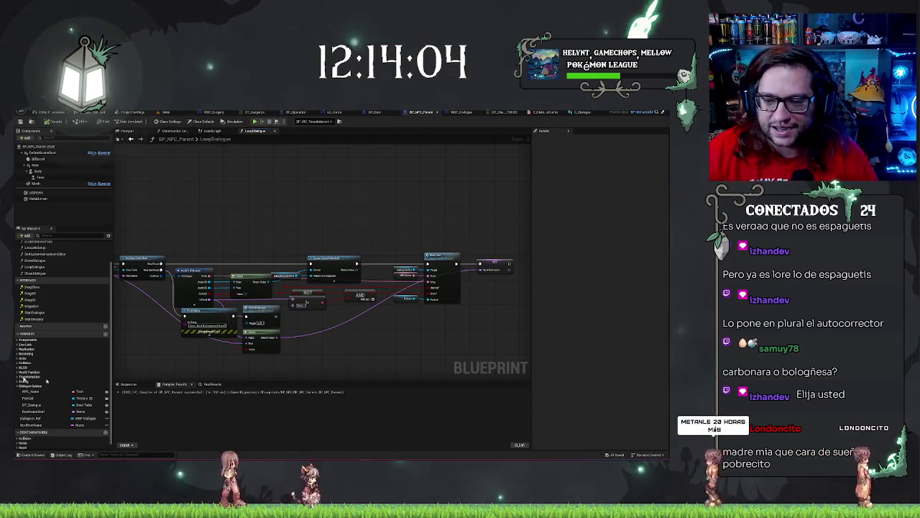
Move the Select node right and add a reroute point on its wire, shifted left.
left_click_drag(316, 317, 406, 315)
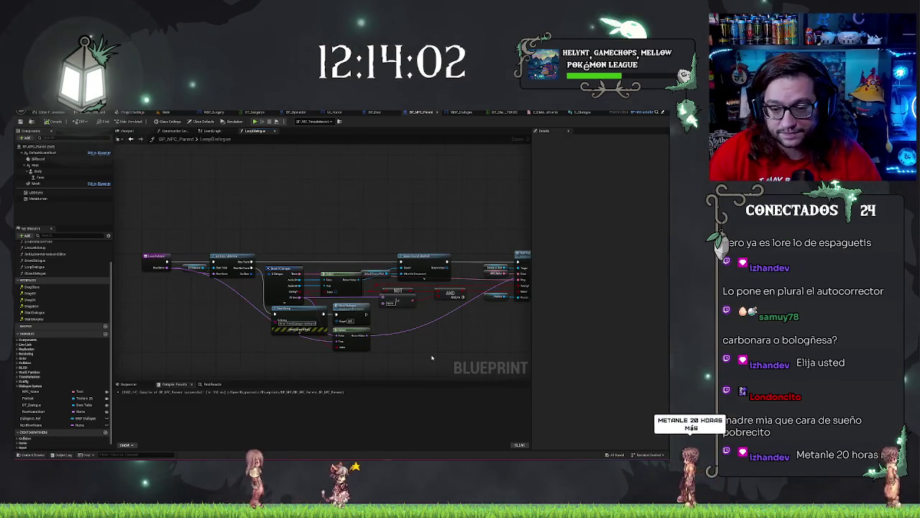
scroll(406, 315, "up", 2)
mouse_move(346, 323)
left_mouse_down()
mouse_move(495, 301)
mouse_move(490, 326)
left_mouse_up()
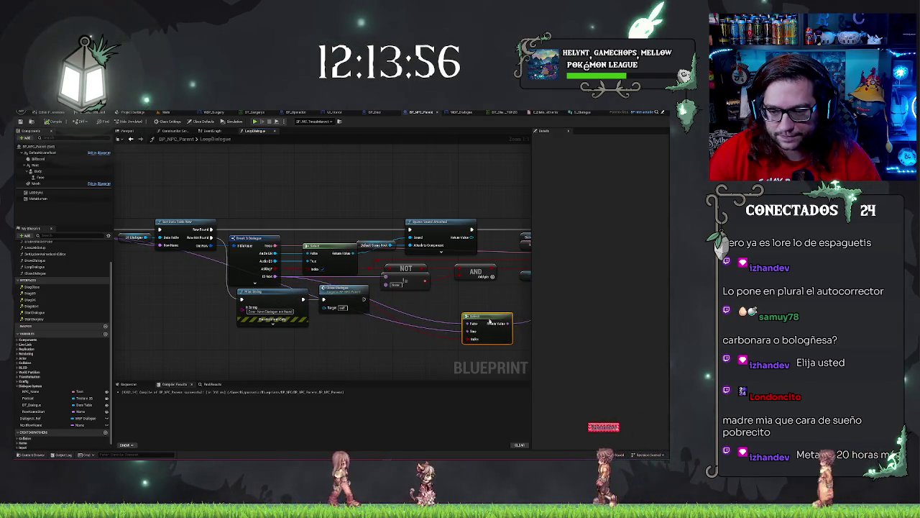
double_click(430, 337)
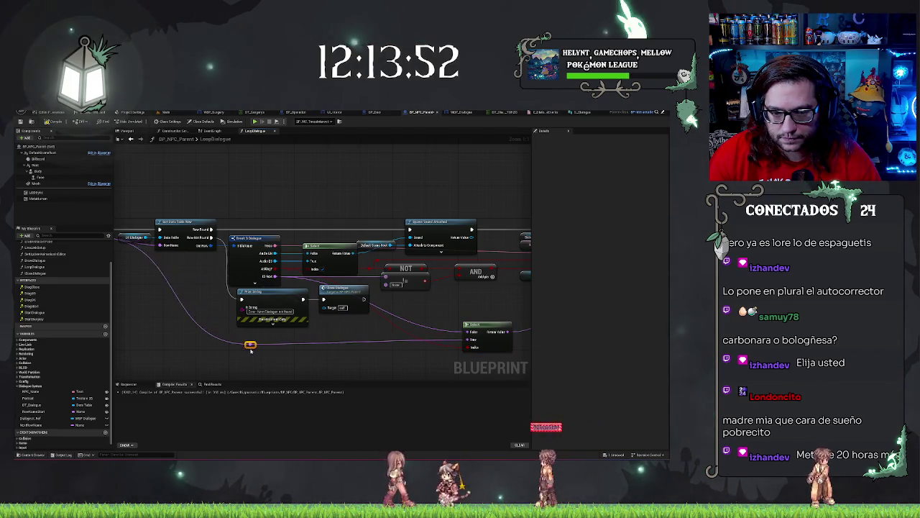
mouse_move(248, 350)
left_mouse_down()
mouse_move(171, 336)
mouse_move(216, 359)
mouse_move(274, 361)
left_mouse_up()
Add a second reroute point near the NOT node and lower it to straighten the wire.
scroll(293, 361, "down", 1)
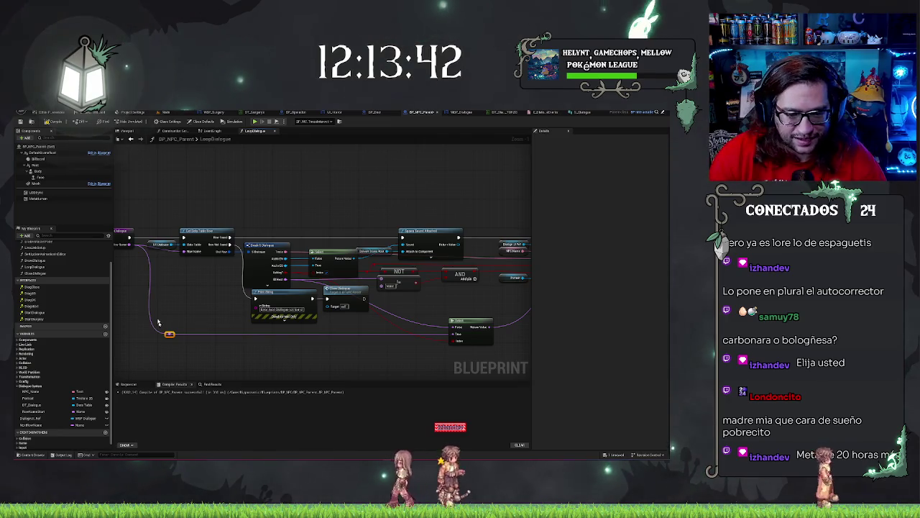
left_click(180, 290)
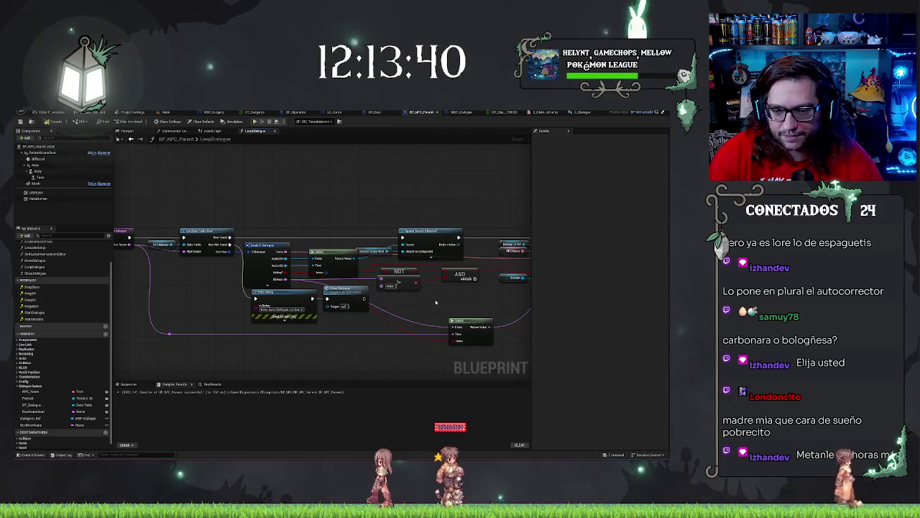
left_click(399, 283)
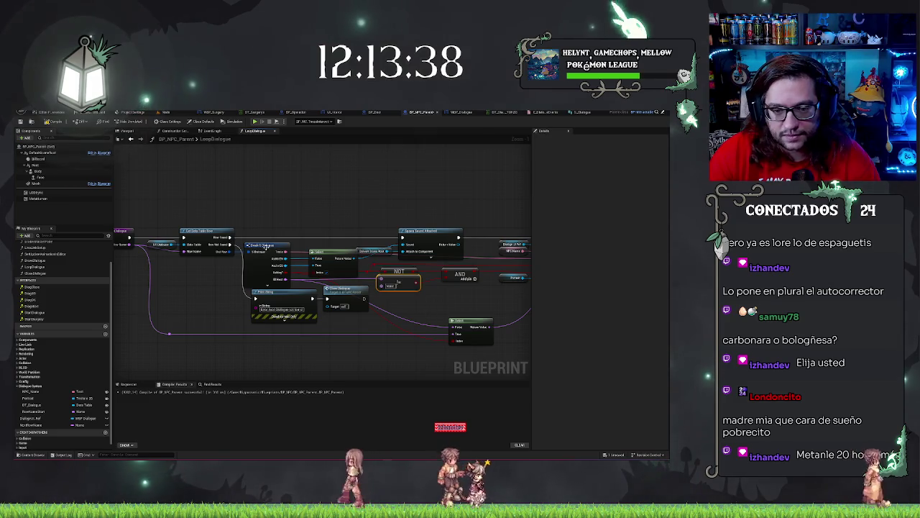
left_click_drag(407, 282, 269, 270)
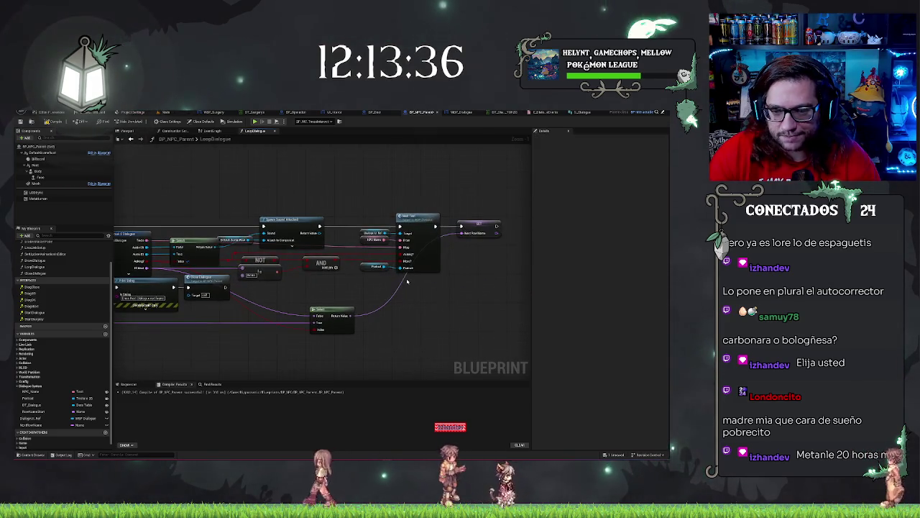
double_click(375, 309)
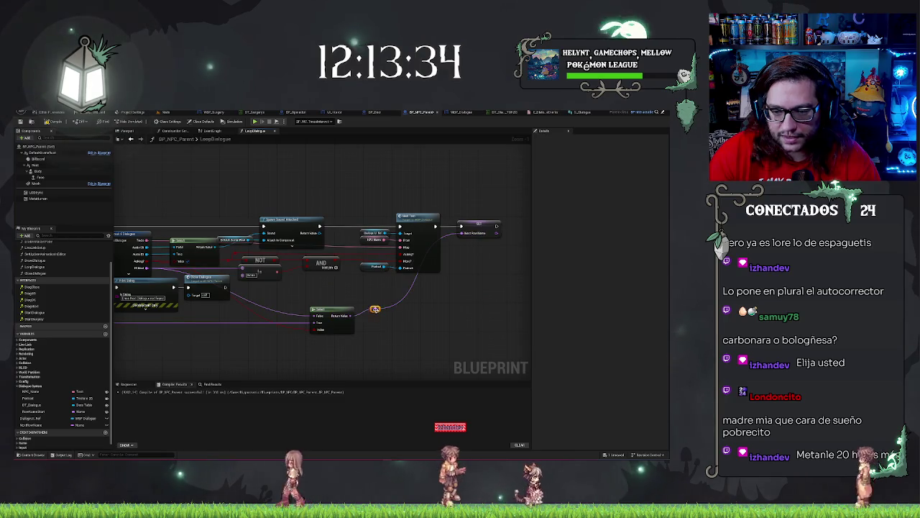
left_click_drag(374, 309, 428, 316)
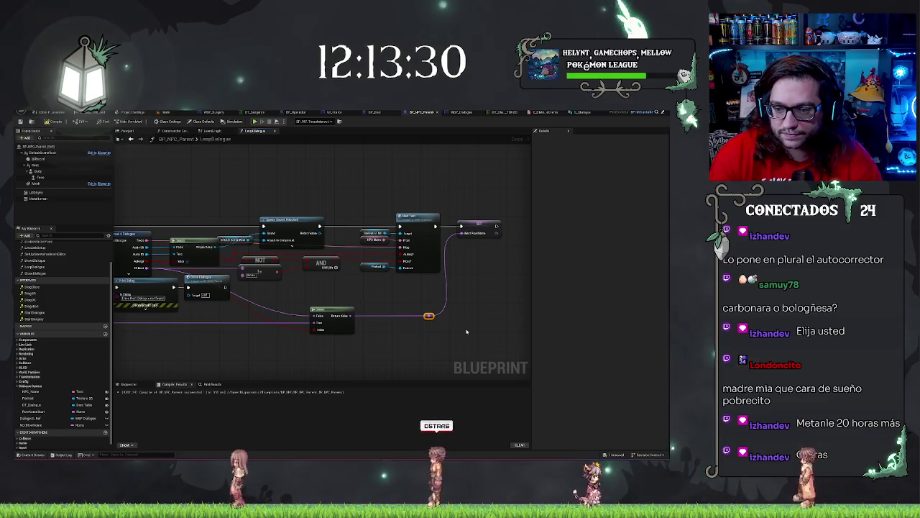
left_click(472, 328)
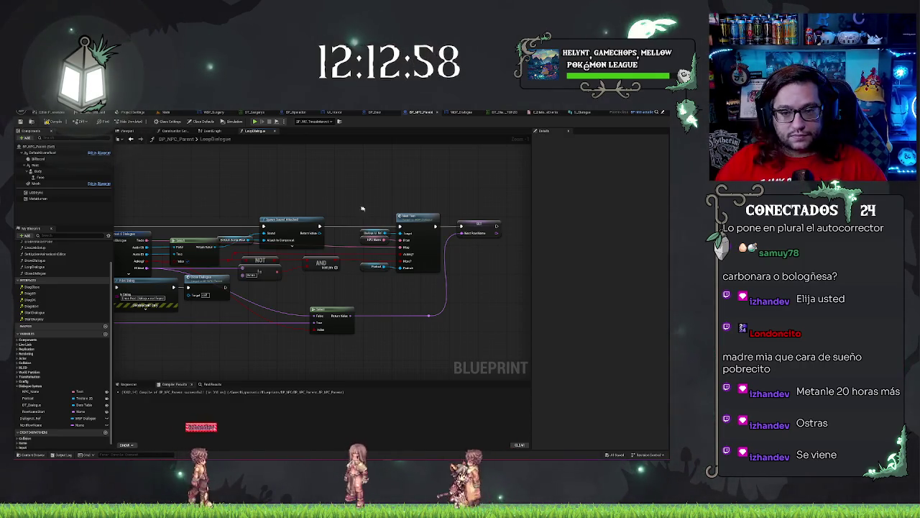
scroll(405, 183, "down", 1)
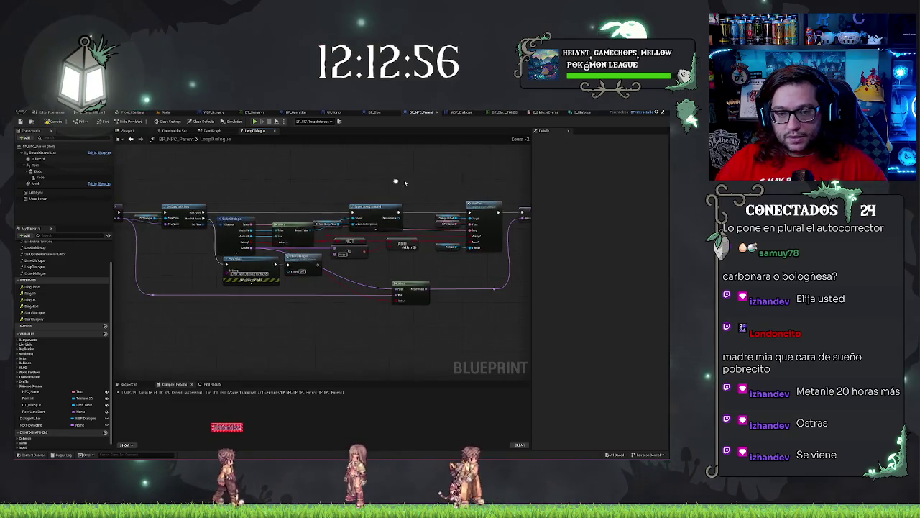
scroll(405, 183, "up", 1)
key("alt+Left")
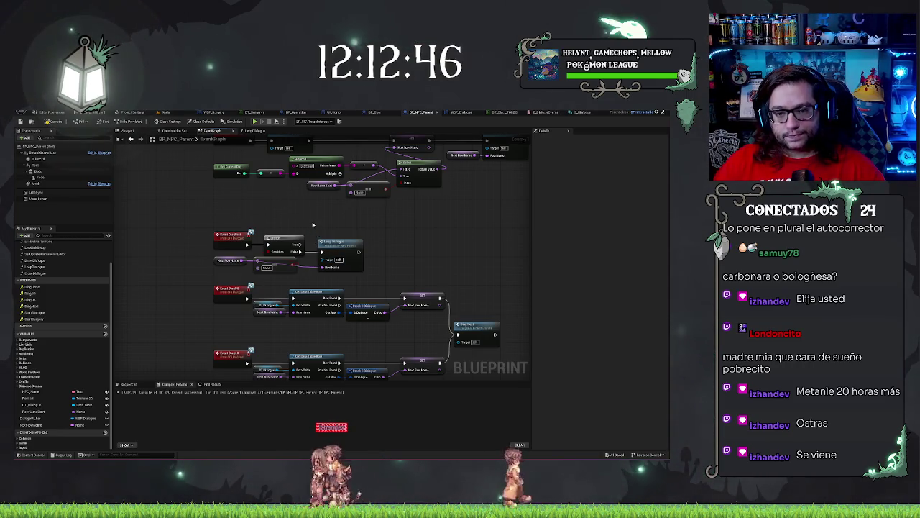
Survey the EventGraph's dialogue events, including DlogOK, DlogOC and DlogClose, and inspect the row name variable.
scroll(437, 174, "down", 5)
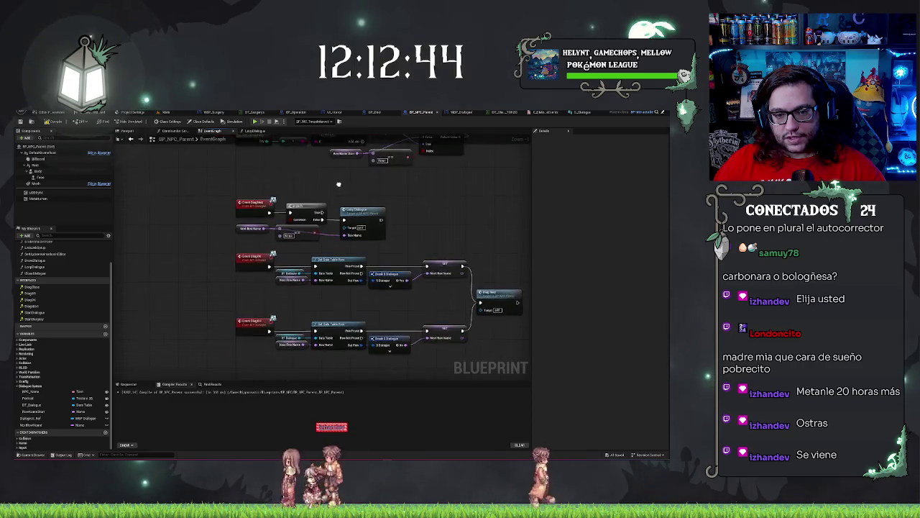
scroll(437, 174, "up", 2)
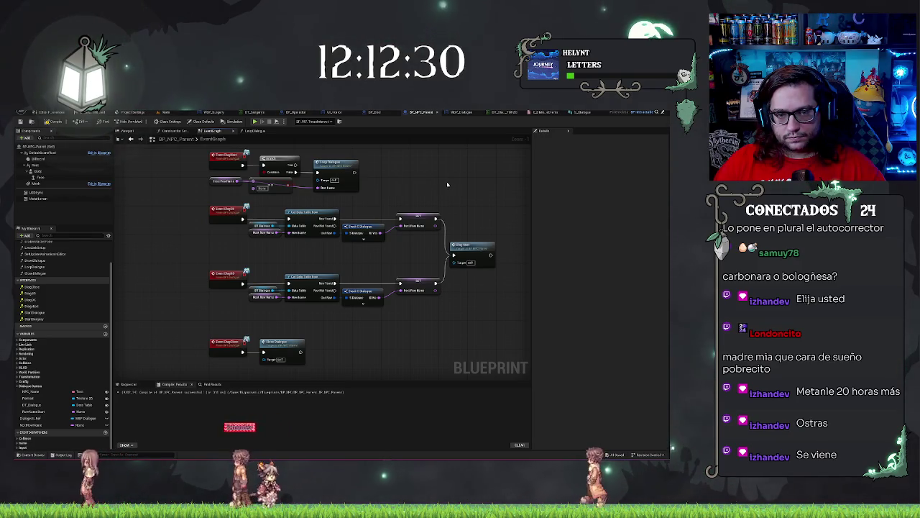
left_click_drag(427, 151, 414, 207)
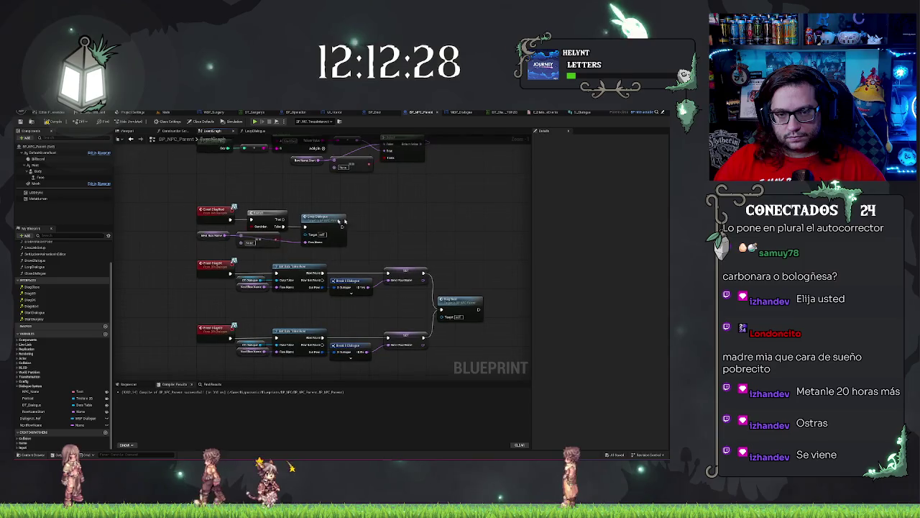
left_click(31, 425)
left_click_drag(443, 240, 463, 279)
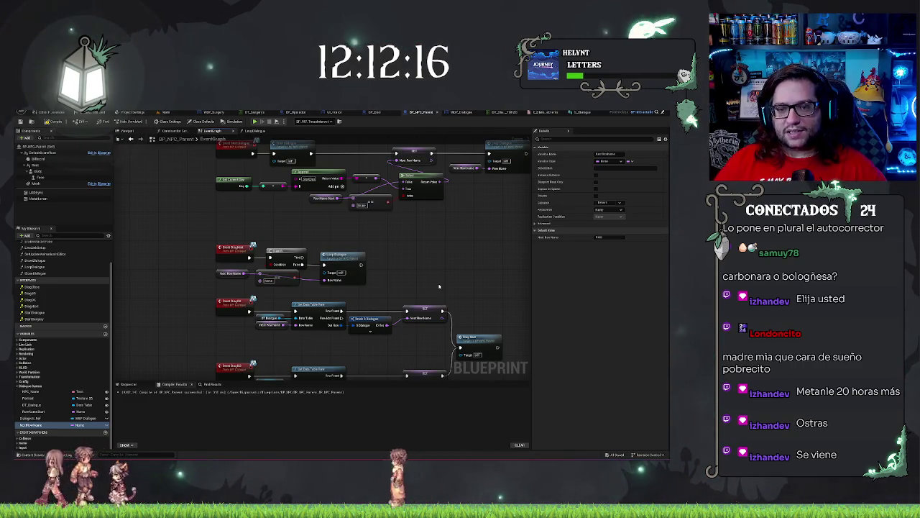
mouse_move(433, 245)
left_mouse_down()
mouse_move(351, 180)
mouse_move(389, 280)
mouse_move(393, 288)
mouse_move(415, 269)
mouse_move(419, 301)
mouse_move(413, 295)
left_mouse_up()
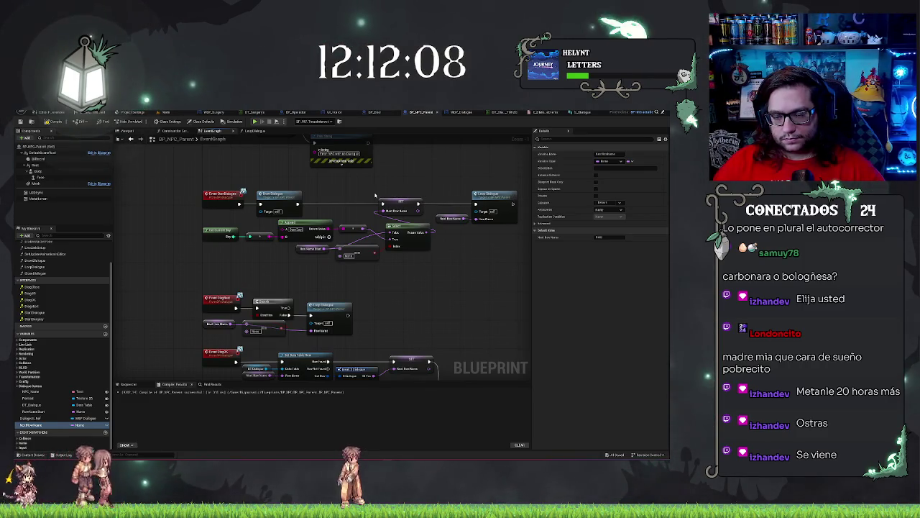
left_click_drag(452, 292, 448, 246)
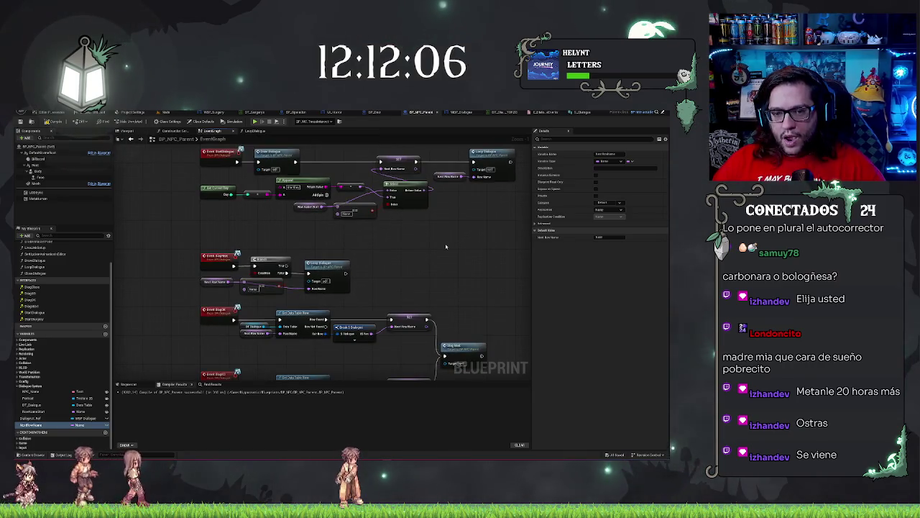
mouse_move(431, 276)
left_mouse_down()
mouse_move(432, 302)
mouse_move(418, 262)
left_mouse_up()
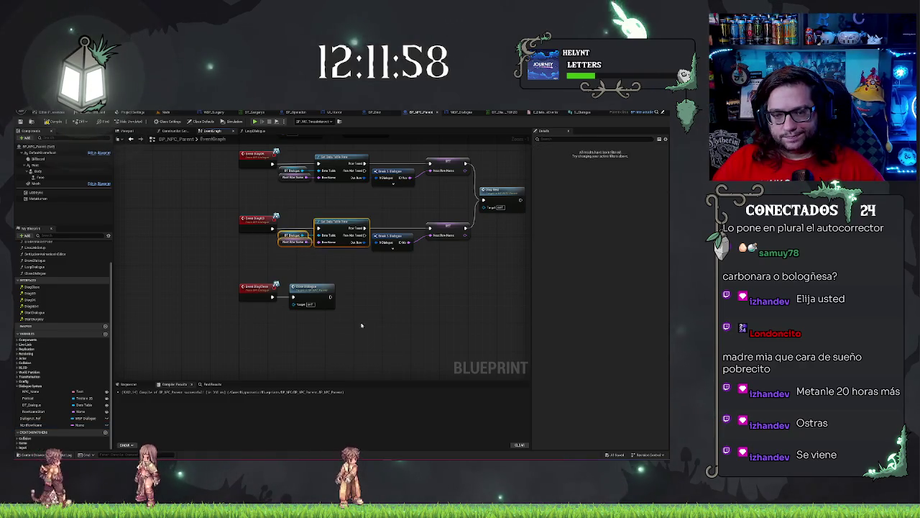
left_click_drag(300, 351, 311, 329)
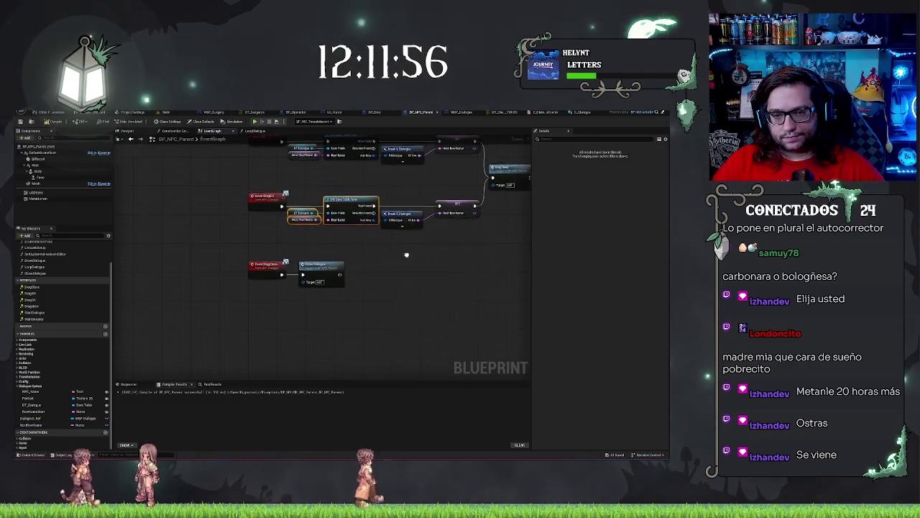
left_click_drag(409, 255, 350, 319)
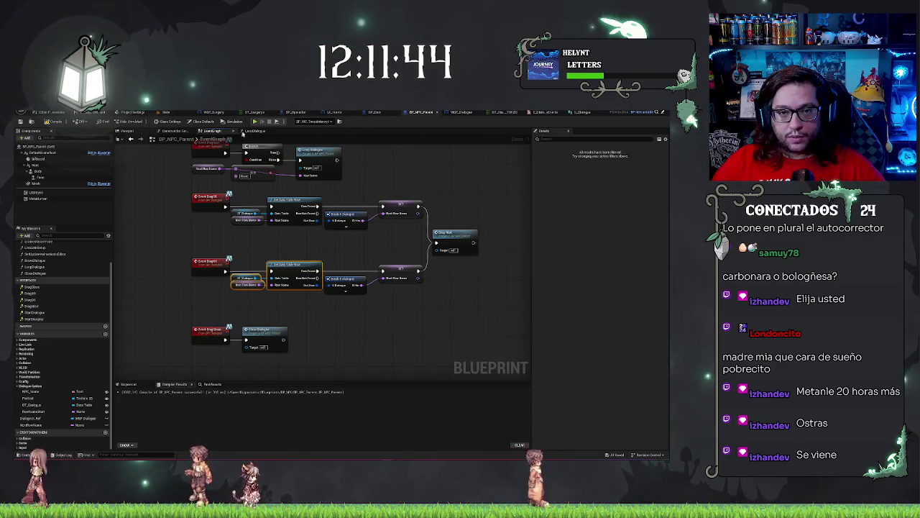
left_click(256, 130)
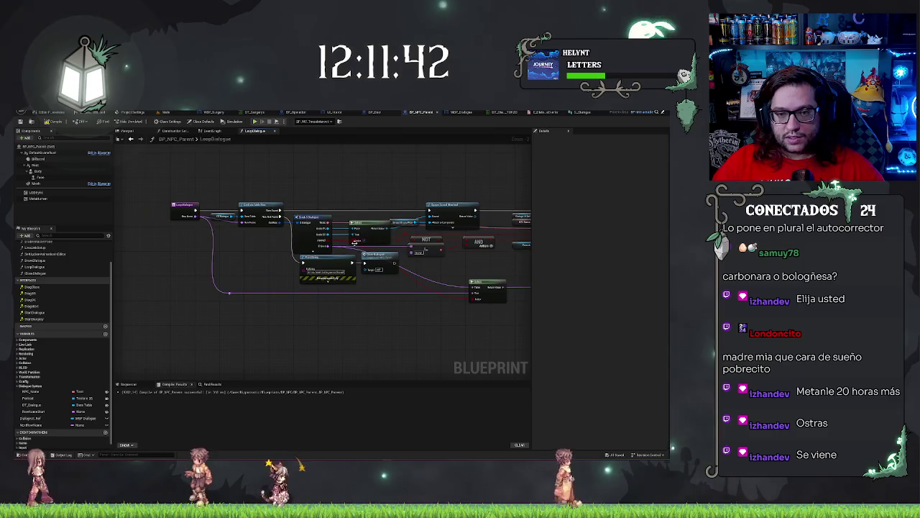
Shift Print String and Close Dialogue left below Break Dialogue to uncover its pins.
scroll(453, 300, "up", 2)
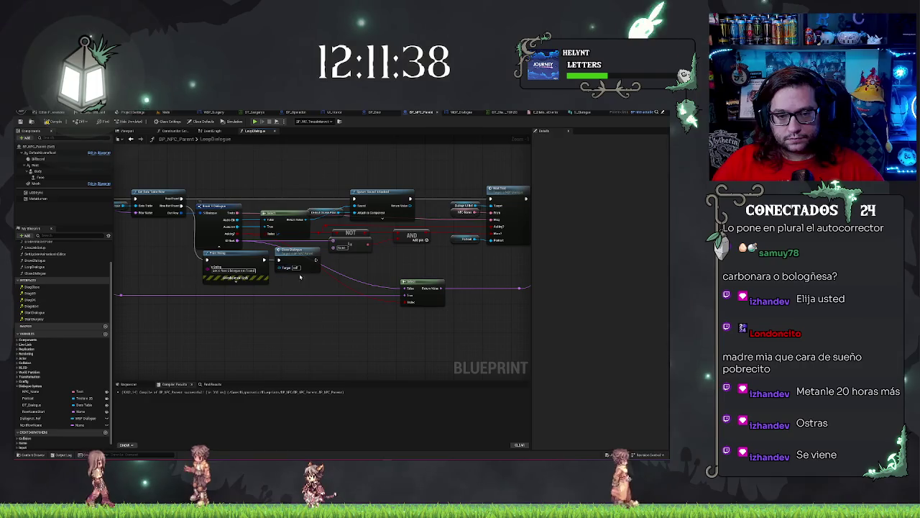
left_click(222, 213)
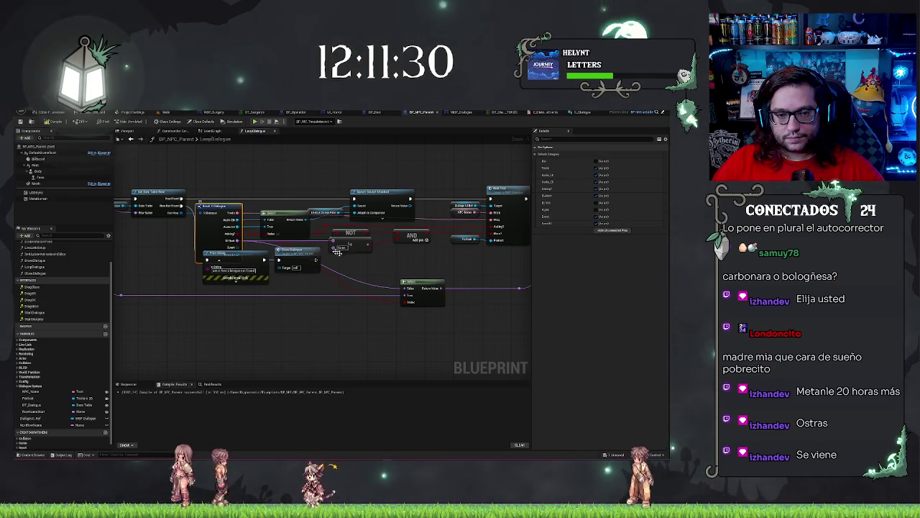
left_click_drag(309, 272, 314, 276)
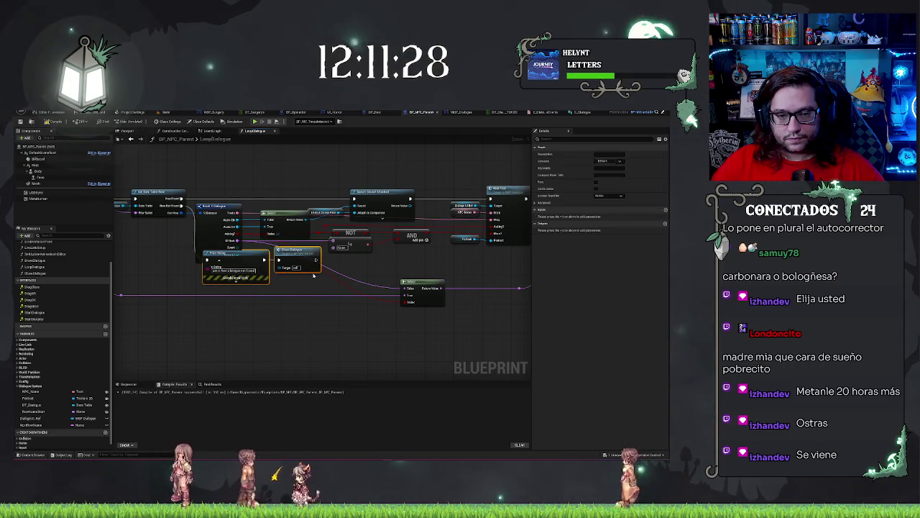
key("ctrl+z")
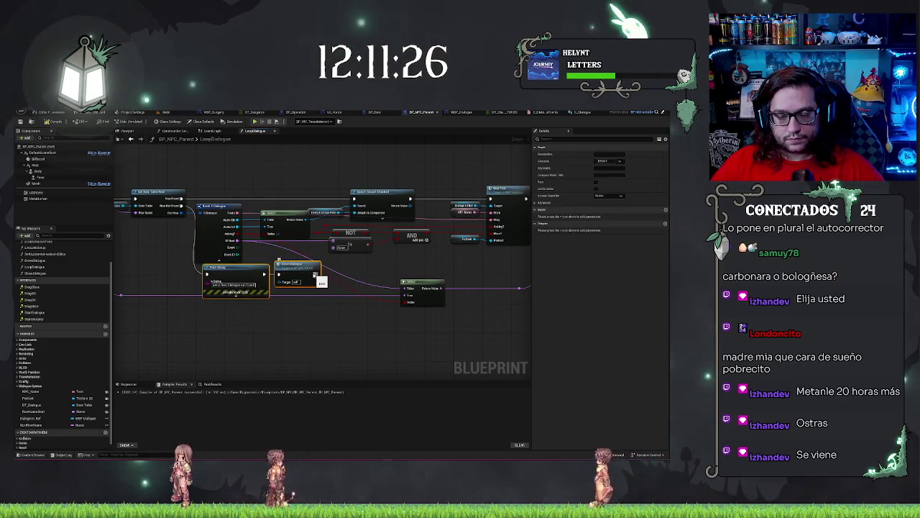
key("ctrl+z")
key("ctrl+z")
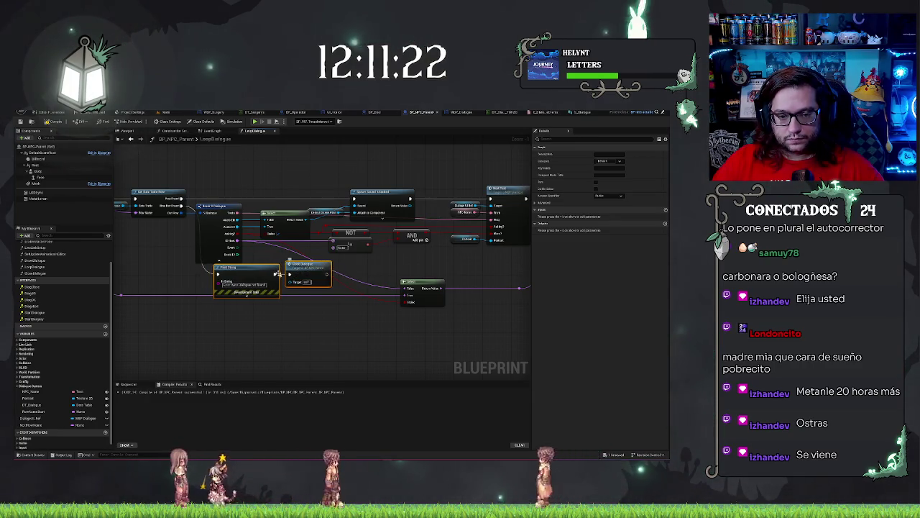
mouse_move(264, 270)
left_mouse_down()
mouse_move(174, 272)
mouse_move(348, 263)
left_mouse_up()
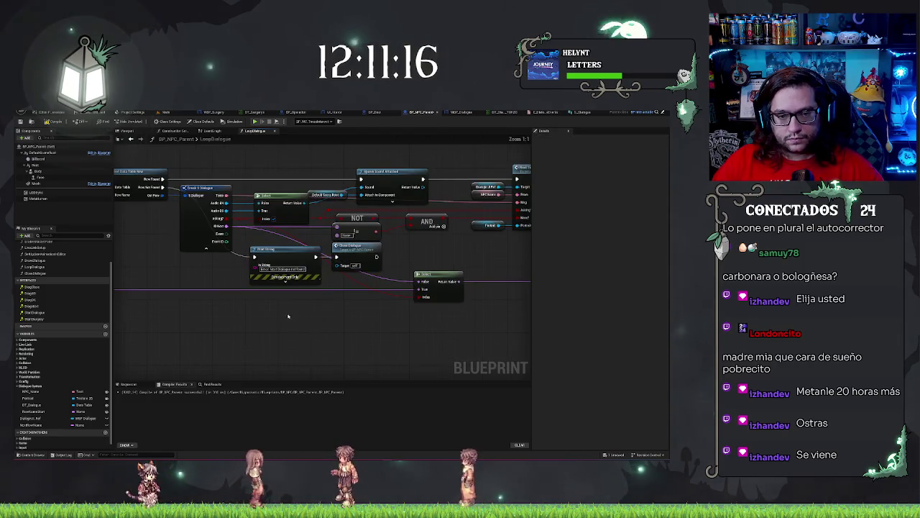
Pull a new wire from a Break Dialogue output pin toward the right end of the chain.
scroll(443, 322, "up", 1)
scroll(443, 322, "down", 3)
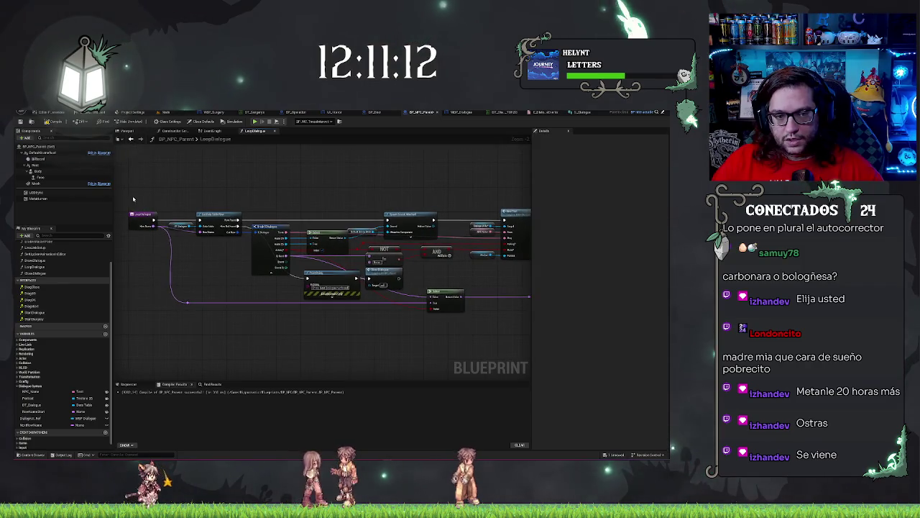
left_click_drag(442, 338, 337, 329)
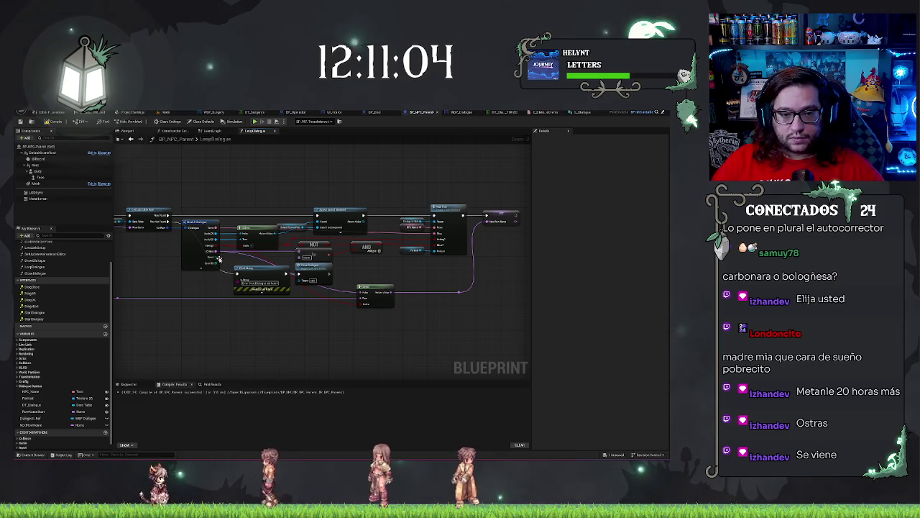
left_click_drag(219, 257, 509, 260)
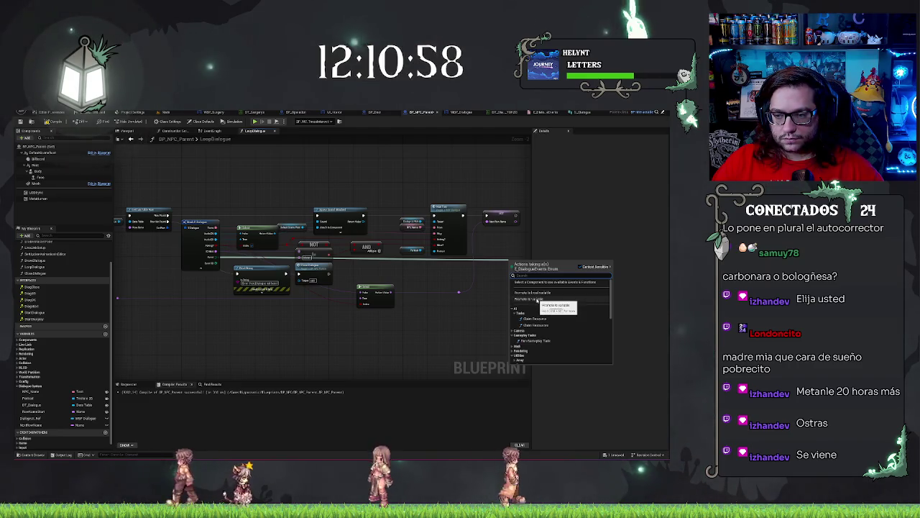
Add a node at the wire's end and route its input and the green wire through the reroute point.
left_click(539, 300)
left_click_drag(512, 267, 516, 289)
left_click(546, 305)
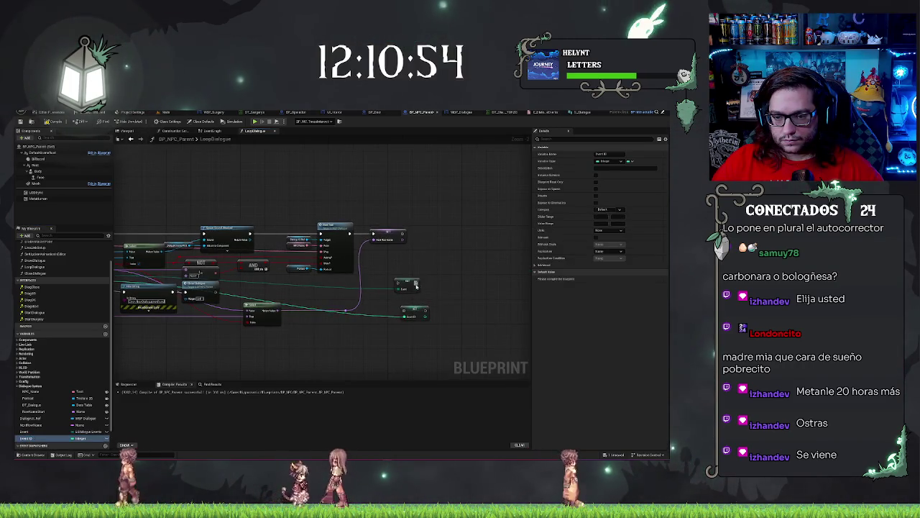
key("ctrl+z")
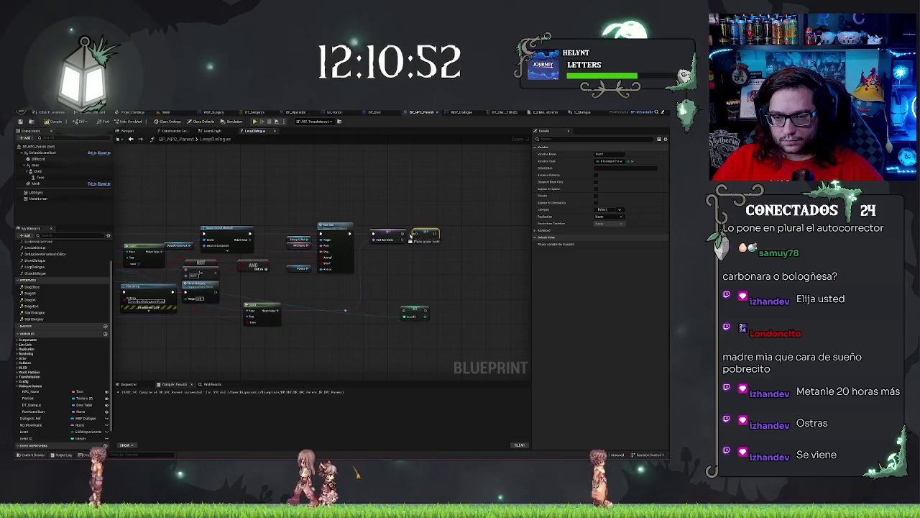
left_click_drag(345, 311, 407, 239)
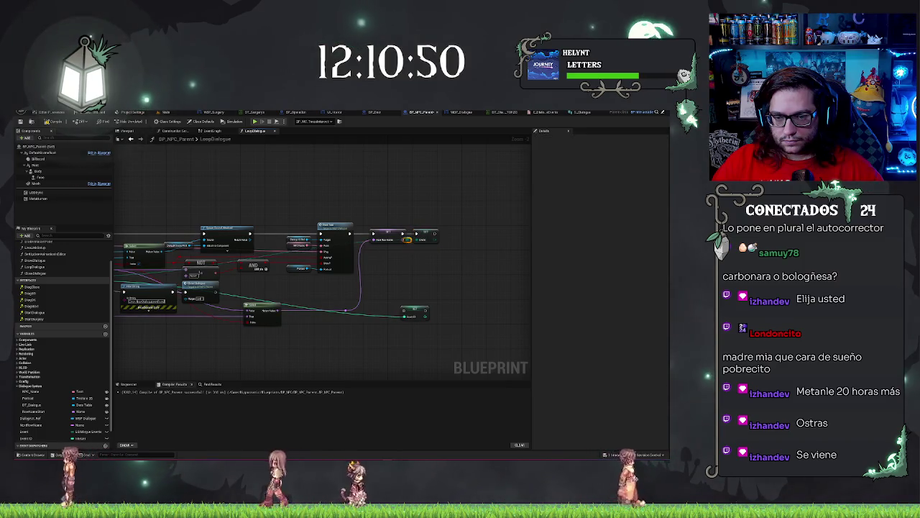
left_click_drag(407, 239, 398, 255)
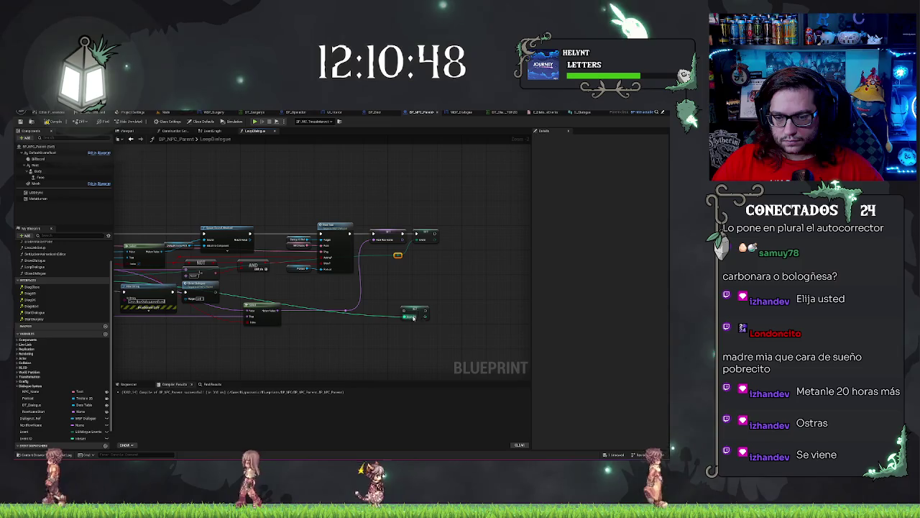
left_click_drag(407, 316, 399, 259)
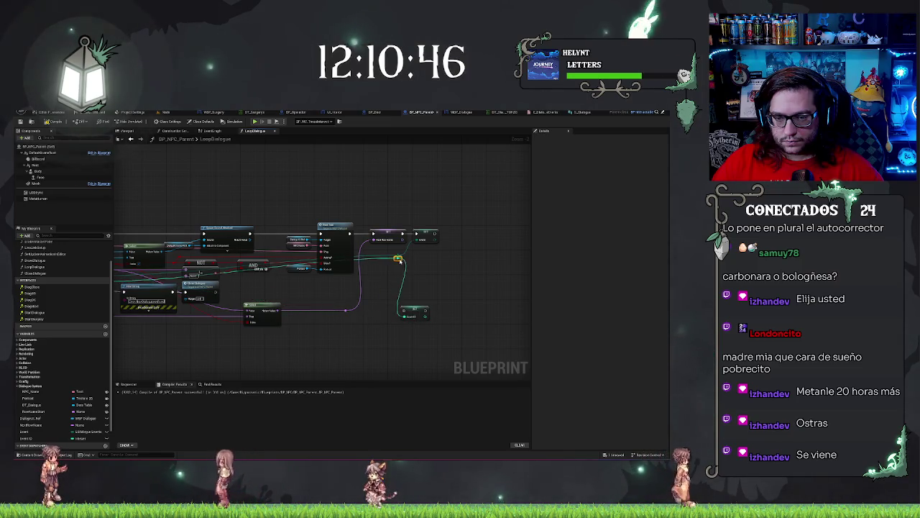
Move the lower node beside the main chain and straighten the wire into the lowered reroute point.
left_click_drag(411, 310, 462, 233)
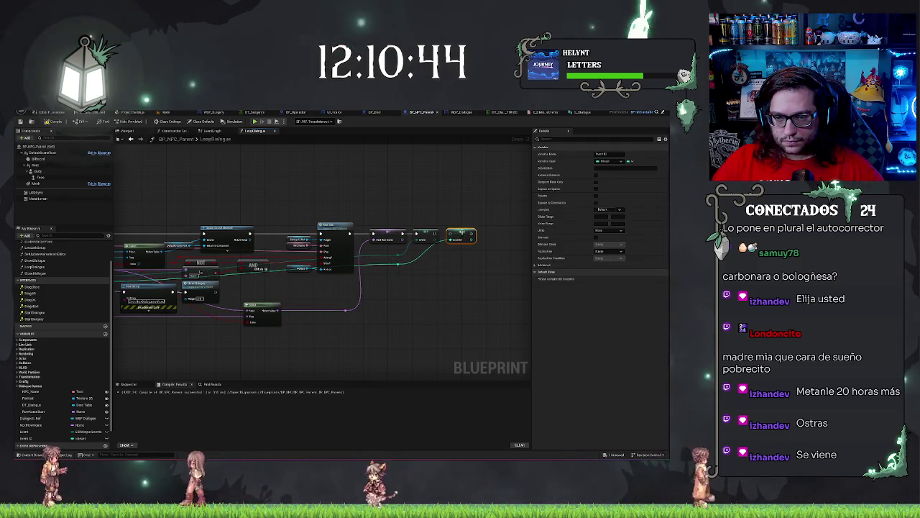
left_click(402, 283)
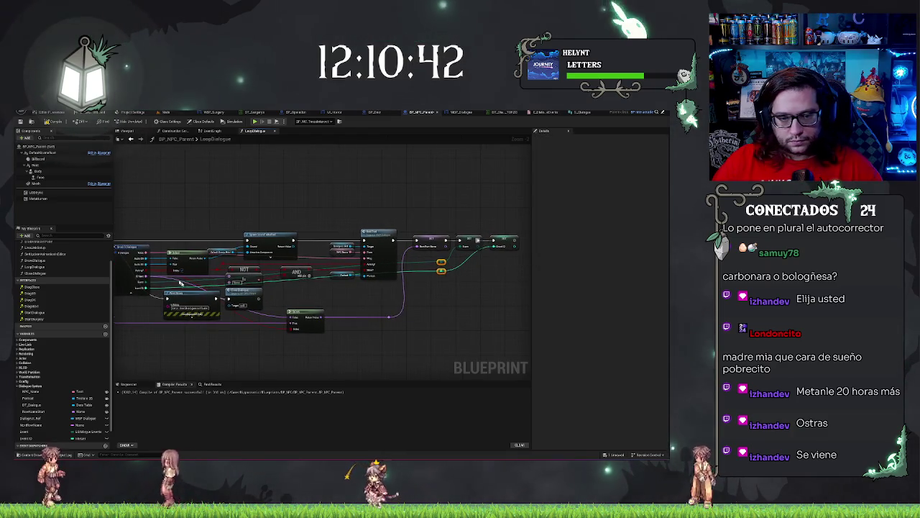
left_click_drag(440, 266, 440, 287)
left_click(474, 305)
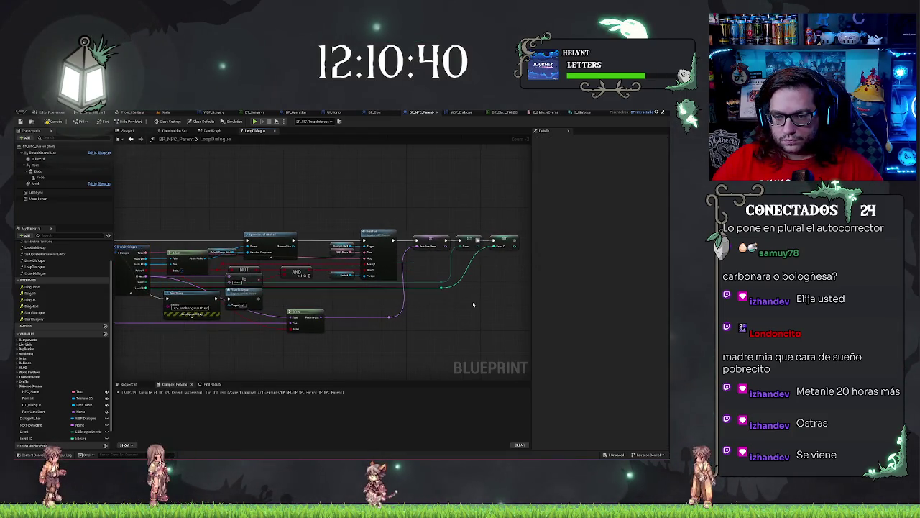
left_click(440, 288)
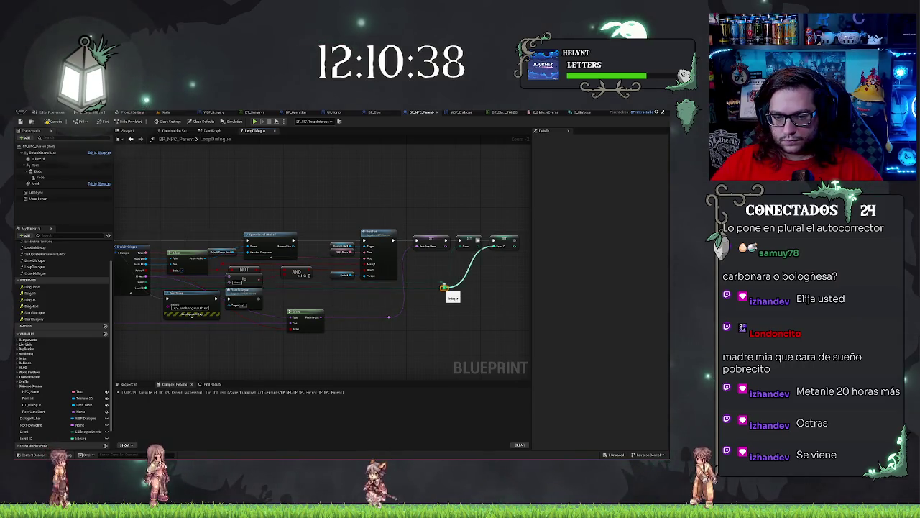
key("q")
left_click(423, 313)
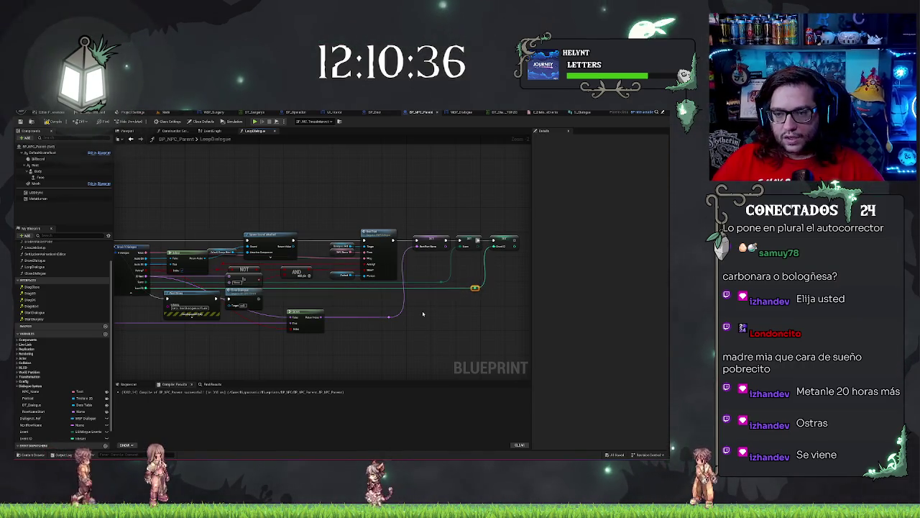
left_click_drag(295, 186, 461, 192)
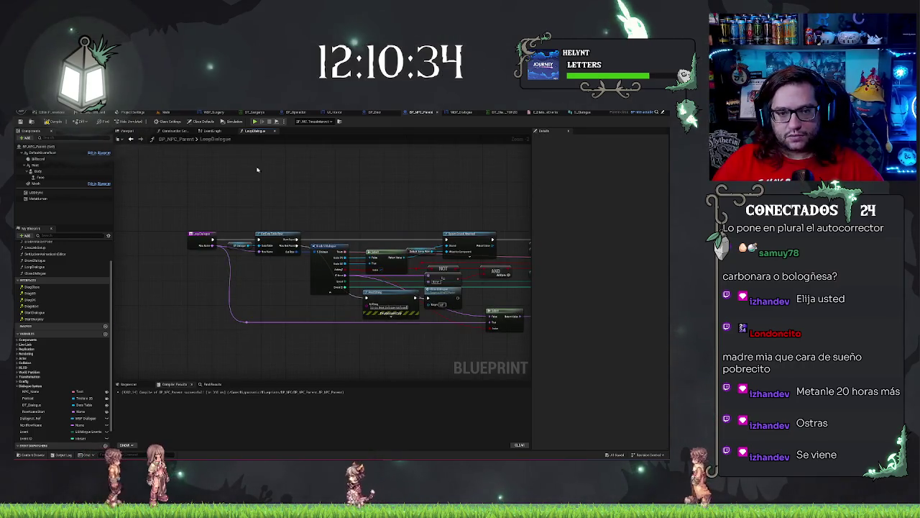
left_click(216, 132)
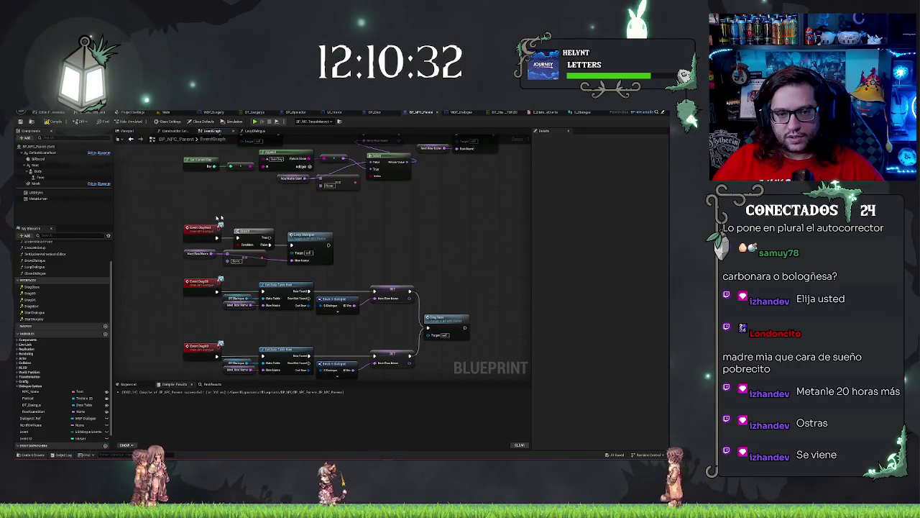
Select the Branch and != comparison nodes guarding the Loop Dialogue call.
mouse_move(165, 205)
left_mouse_down()
mouse_move(372, 267)
mouse_move(206, 301)
left_mouse_up()
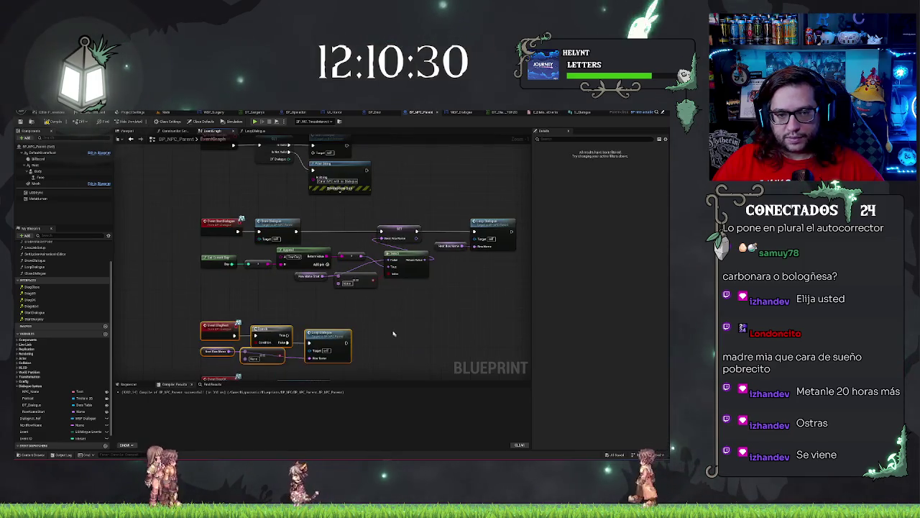
left_click_drag(189, 204, 482, 273)
scroll(312, 263, "up", 2)
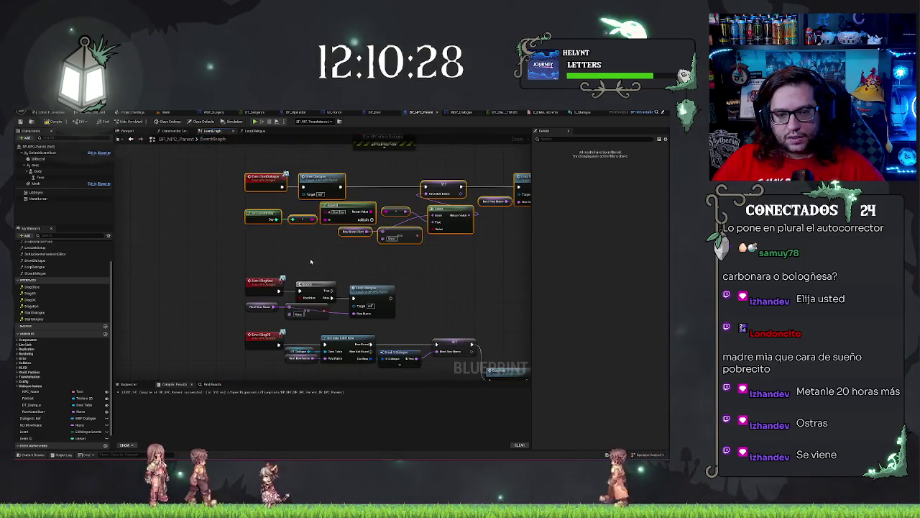
left_click_drag(226, 248, 404, 273)
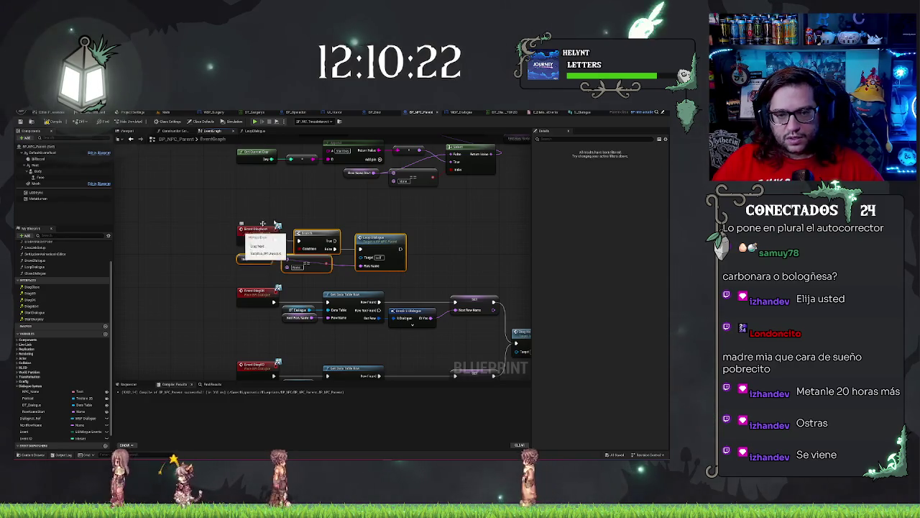
left_click(483, 226)
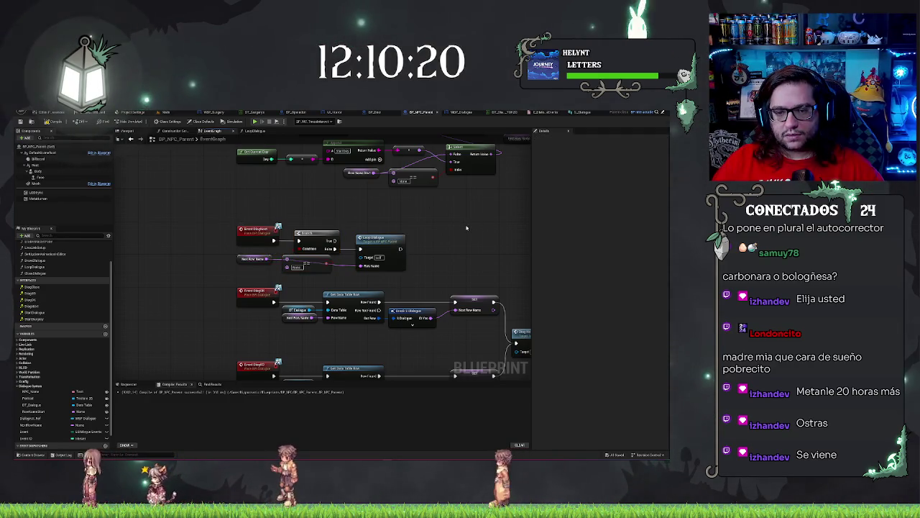
left_click(385, 242)
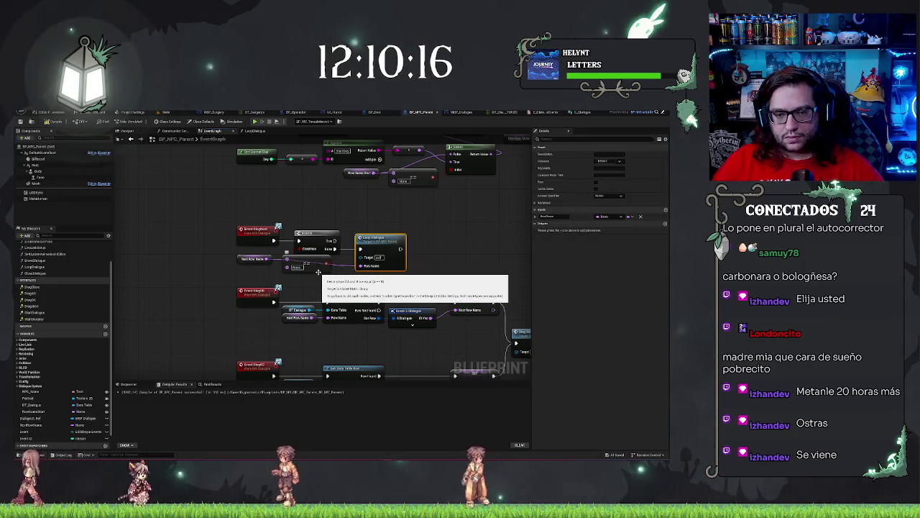
left_click(318, 272)
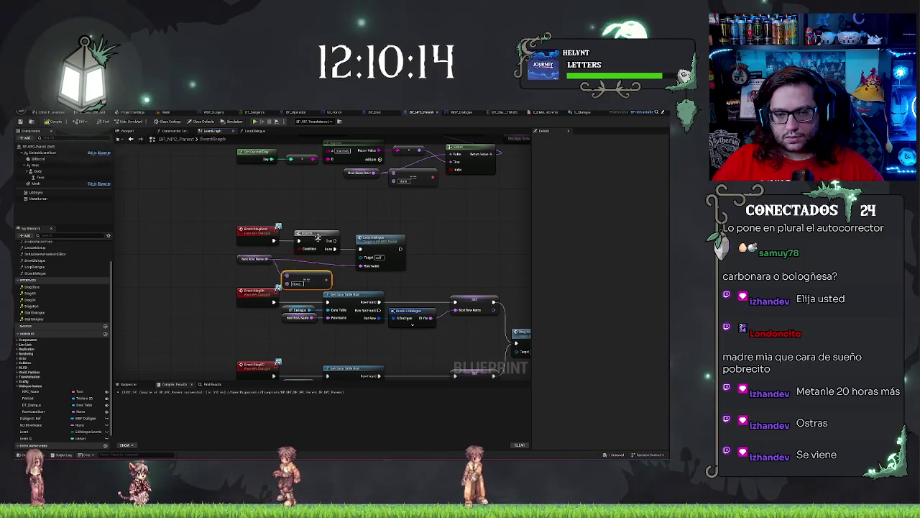
left_click(318, 236, "ctrl")
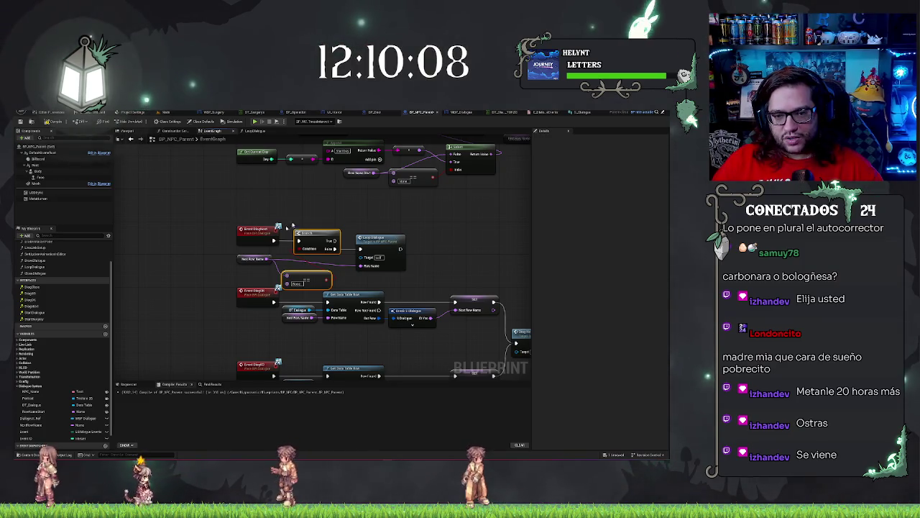
left_click_drag(317, 278, 317, 276)
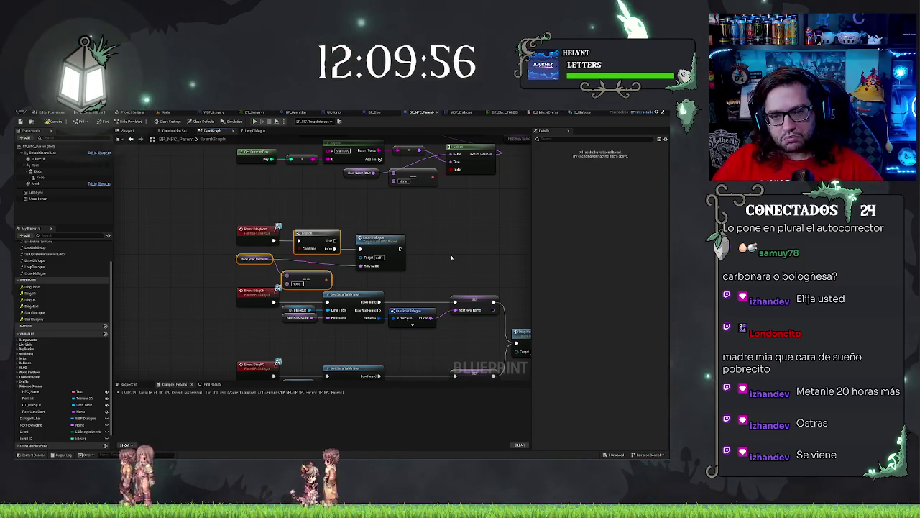
left_click(451, 258)
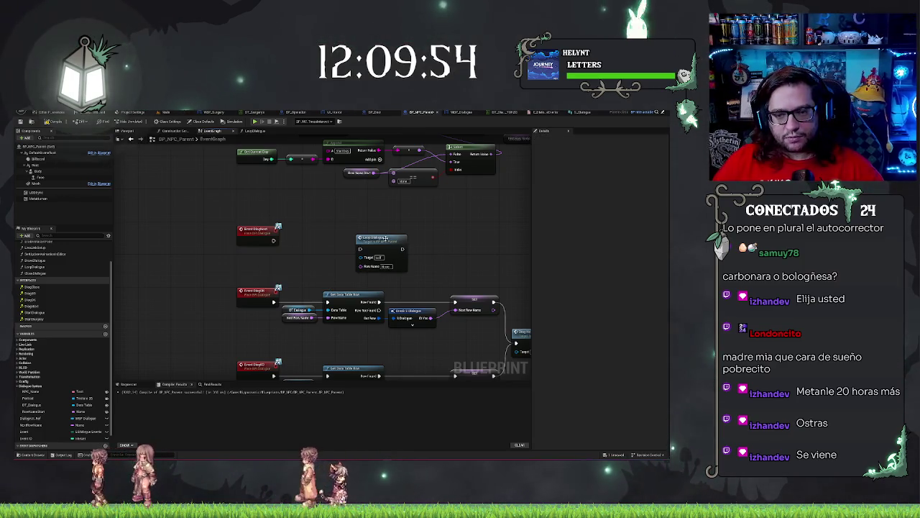
Delete the Branch and != nodes, place Loop Dialogue beside the event, and select Next Row Name.
key("ctrl+z")
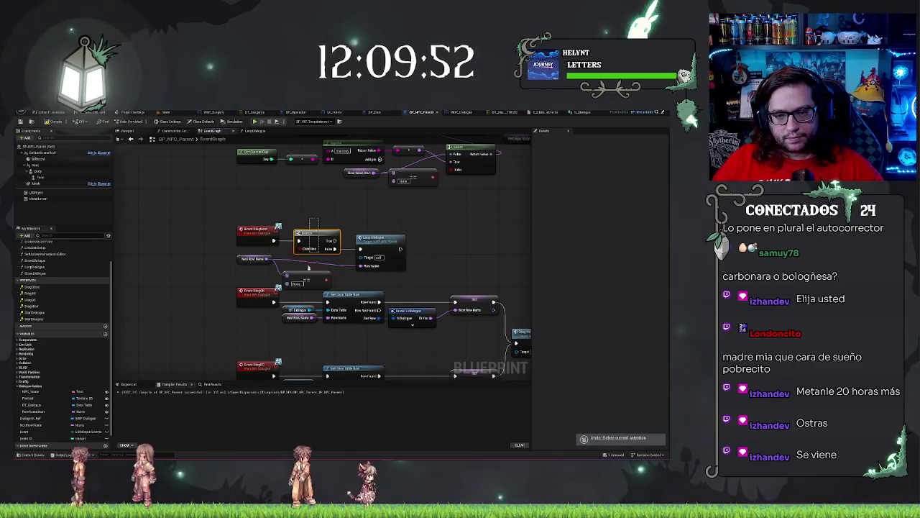
key("Delete")
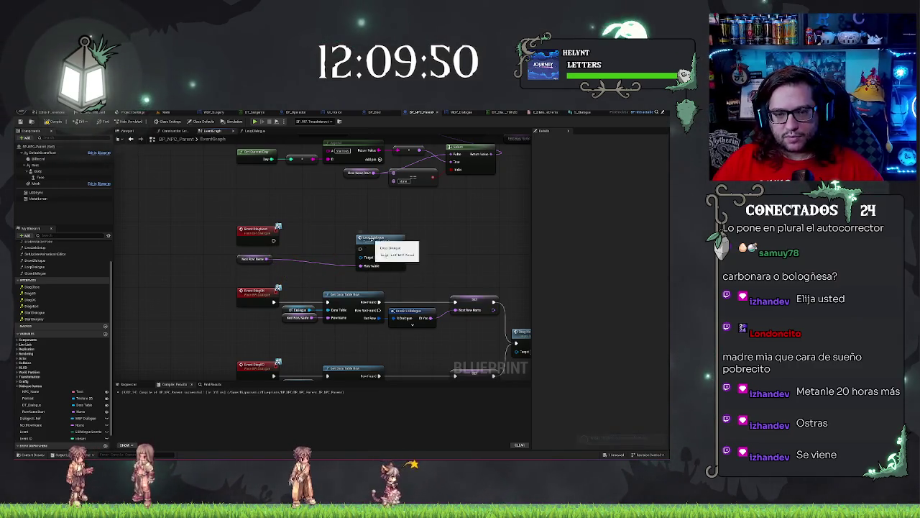
left_click_drag(381, 239, 319, 231)
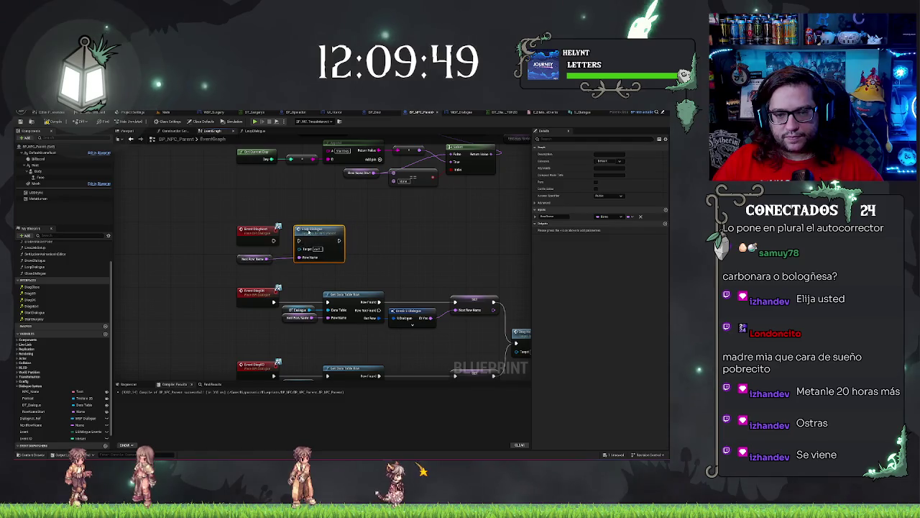
left_click(255, 258)
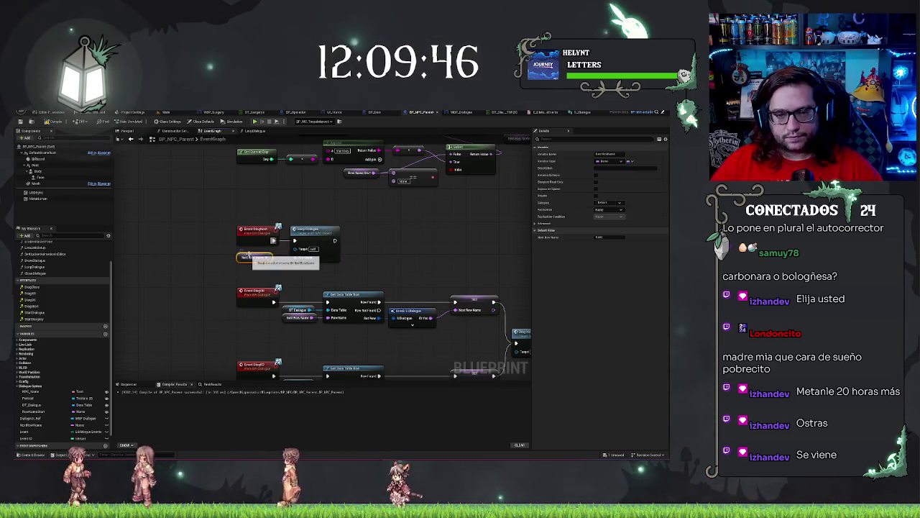
left_click_drag(417, 249, 365, 237)
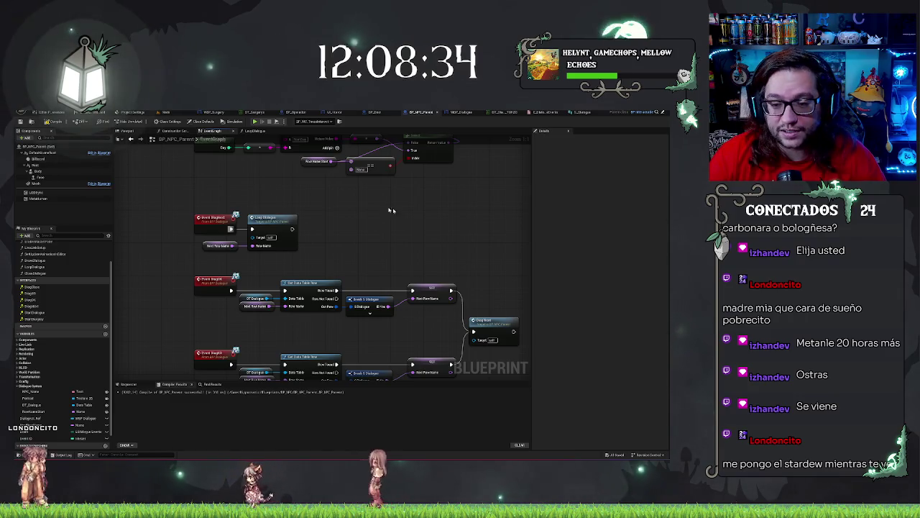
Pan through the event graph's dialogue events back to the Loop Dialogue event.
left_click_drag(417, 220, 432, 179)
mouse_move(352, 206)
left_mouse_down()
mouse_move(417, 202)
mouse_move(371, 220)
mouse_move(304, 173)
left_mouse_up()
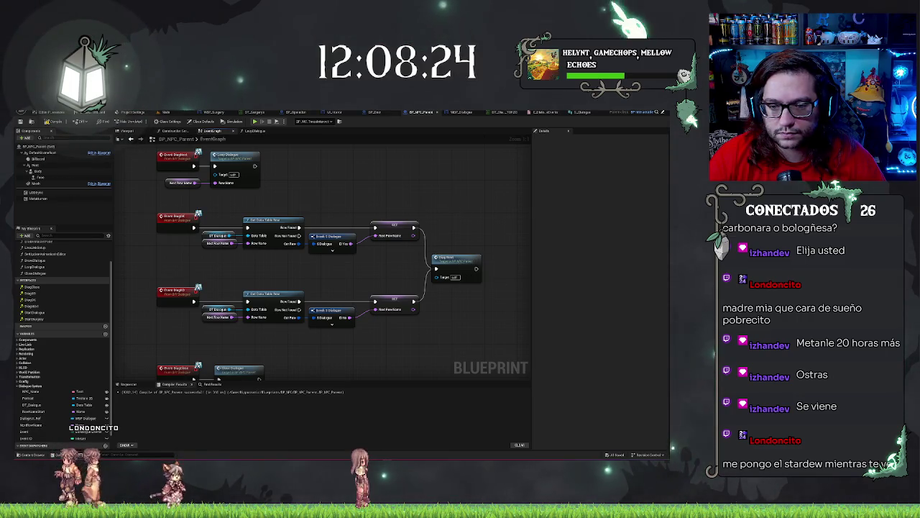
left_click_drag(138, 154, 184, 146)
left_click_drag(383, 261, 381, 211)
mouse_move(371, 324)
left_mouse_down()
mouse_move(373, 309)
mouse_move(324, 341)
mouse_move(289, 342)
left_mouse_up()
left_click_drag(370, 313, 410, 318)
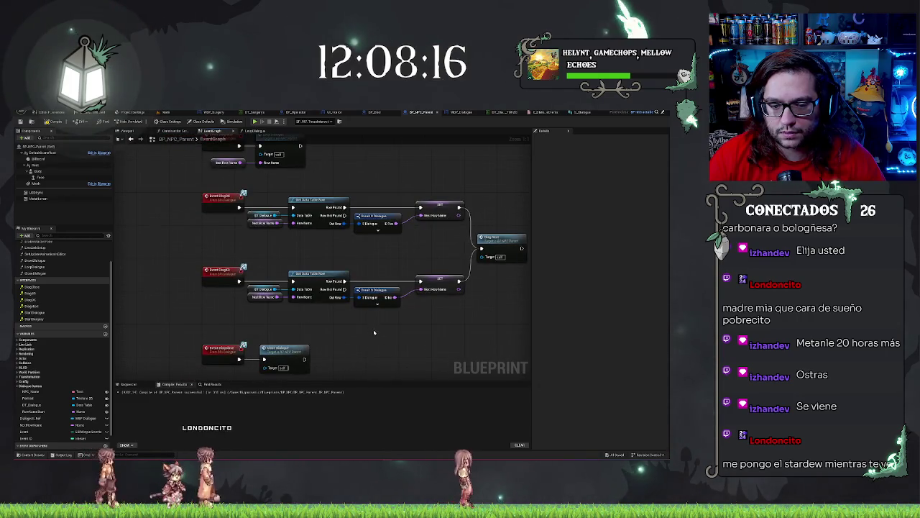
left_click_drag(342, 161, 337, 258)
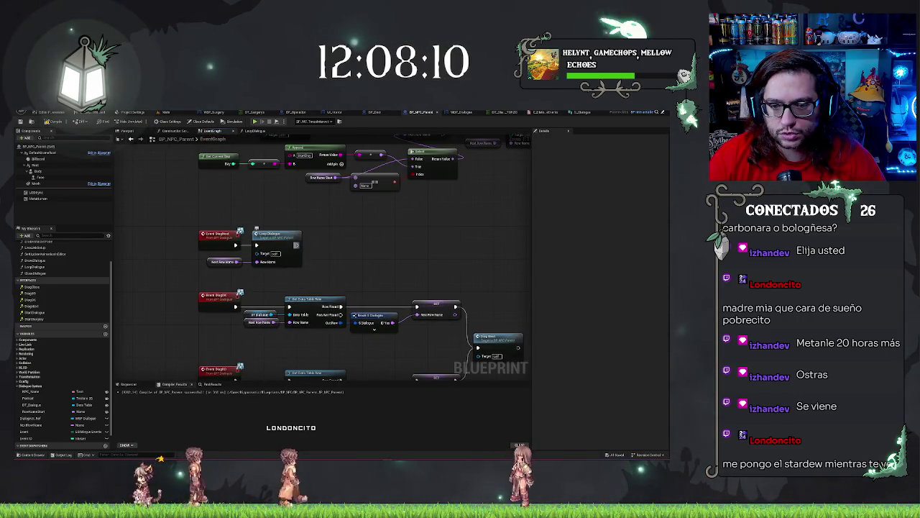
Add a Print String after Loop Dialogue and feed the Event value into its text.
left_click_drag(296, 245, 337, 248)
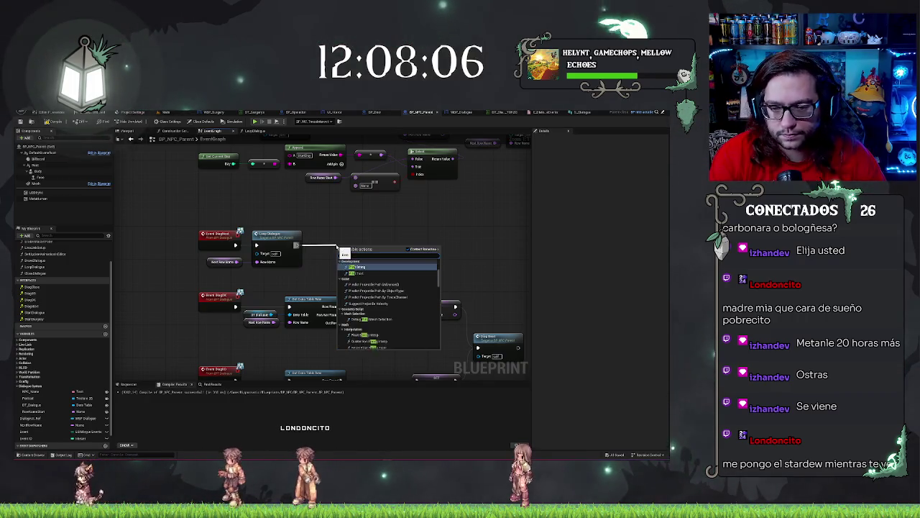
key("Return")
left_click_drag(360, 248, 409, 239)
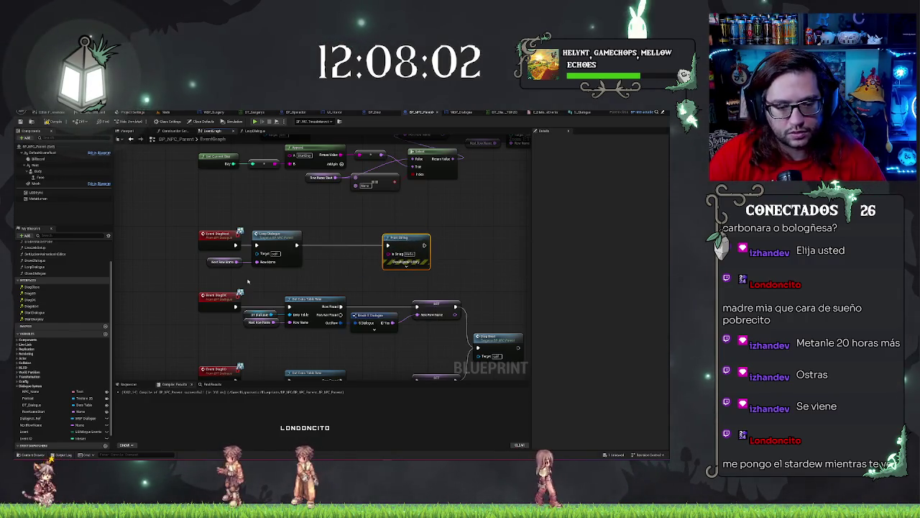
left_click(33, 431)
mouse_move(33, 431)
left_mouse_down()
mouse_move(329, 263)
mouse_move(392, 254)
mouse_move(329, 272)
left_mouse_up()
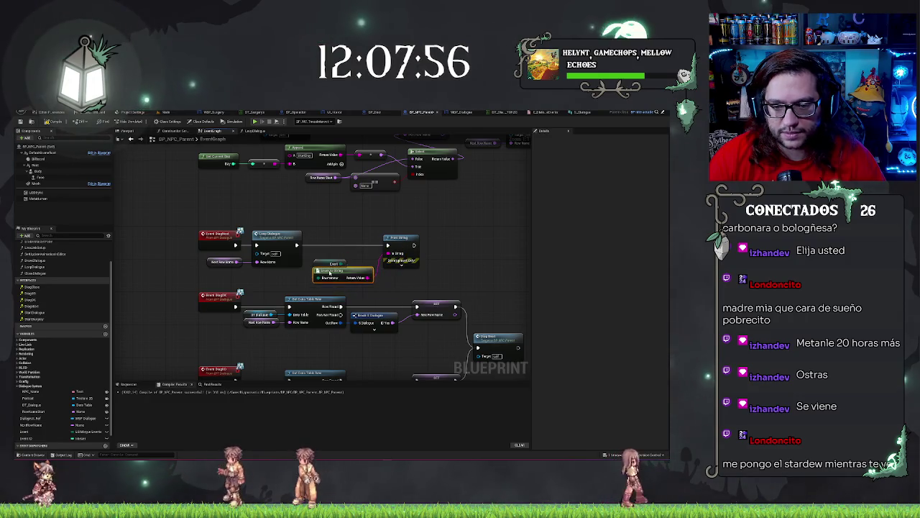
left_click(314, 232)
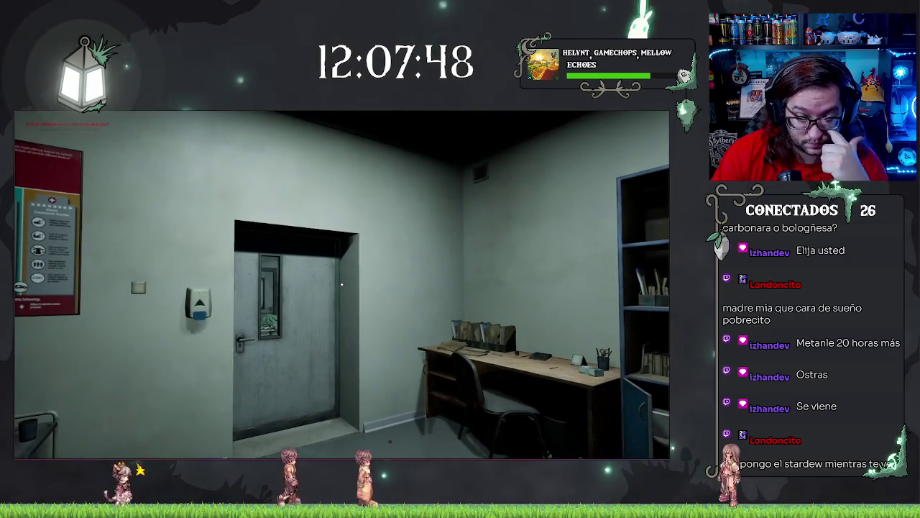
key("w")
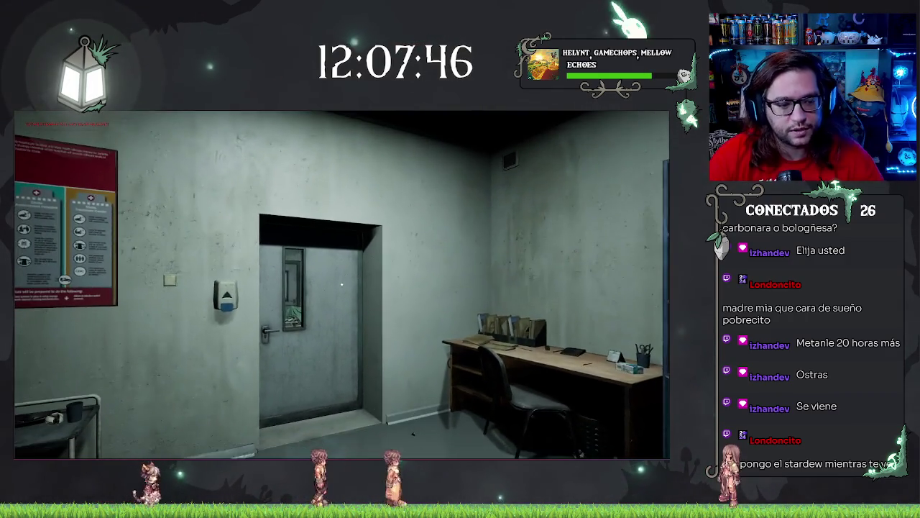
key("w")
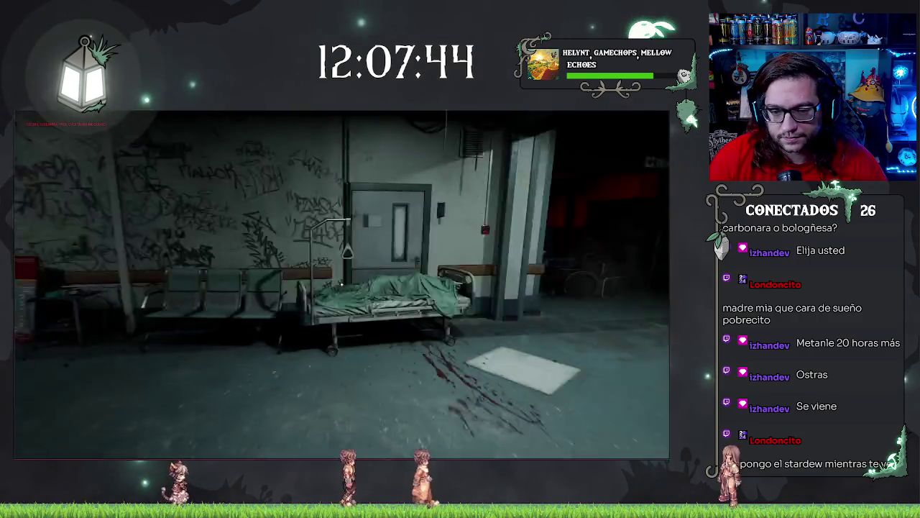
key("w")
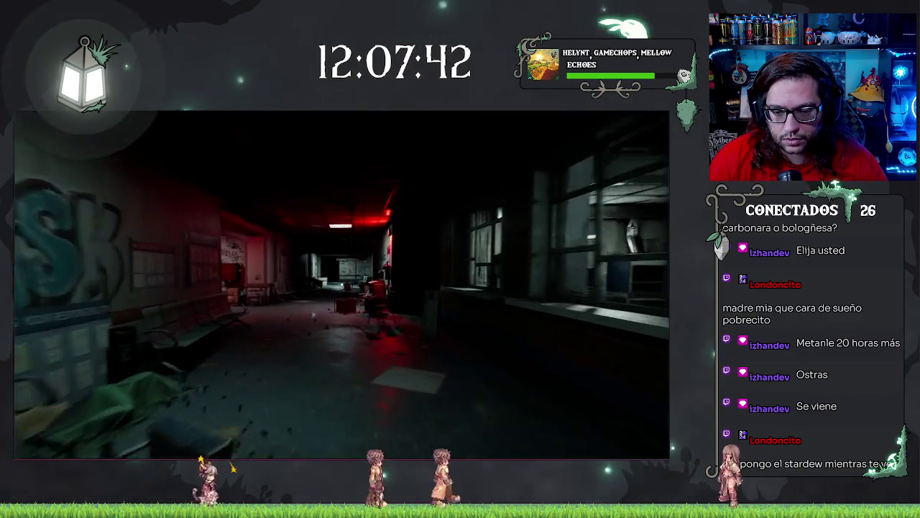
key("w")
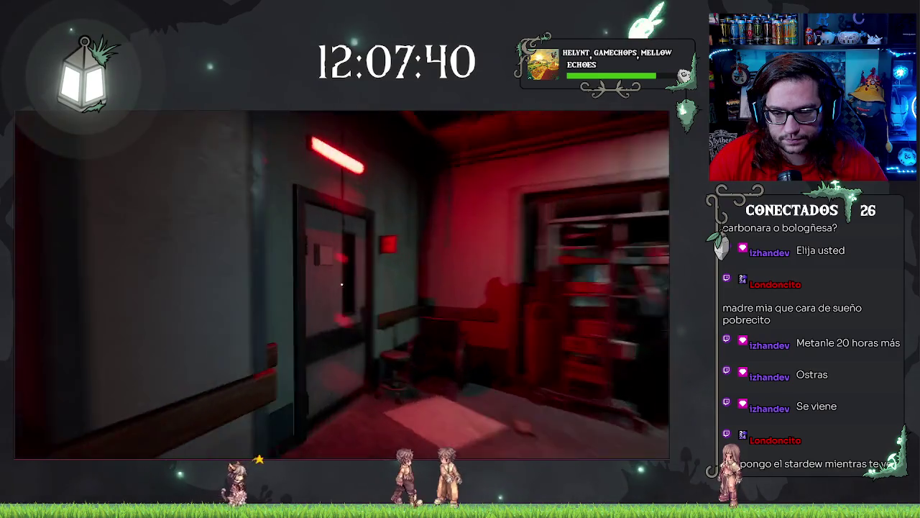
key("w")
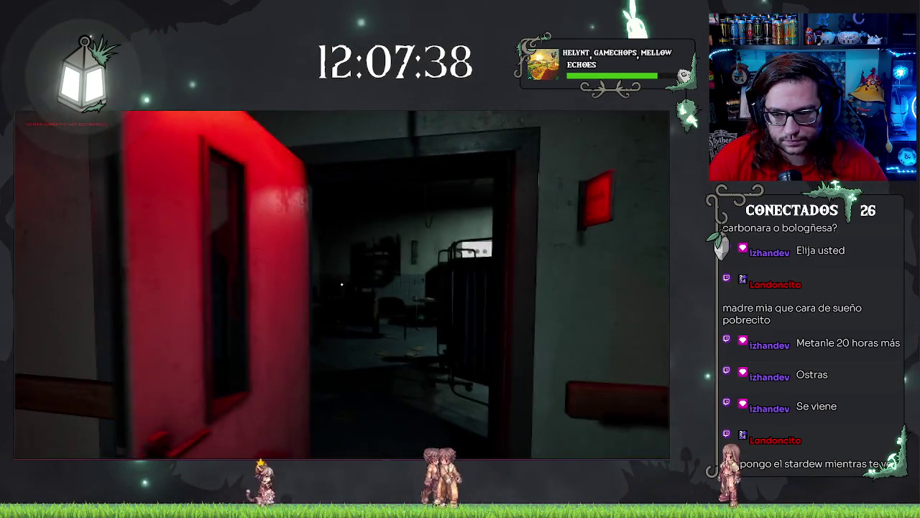
key("w")
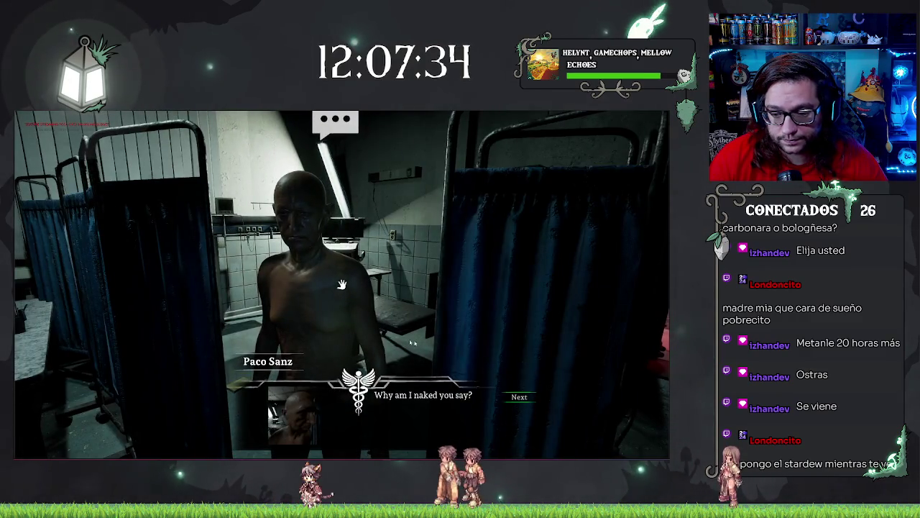
left_click(519, 395)
left_click(520, 400)
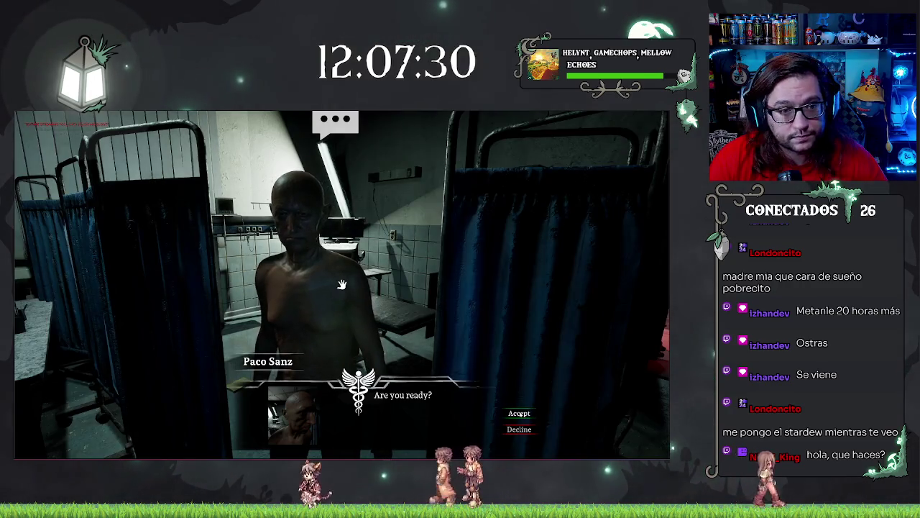
left_click(520, 429)
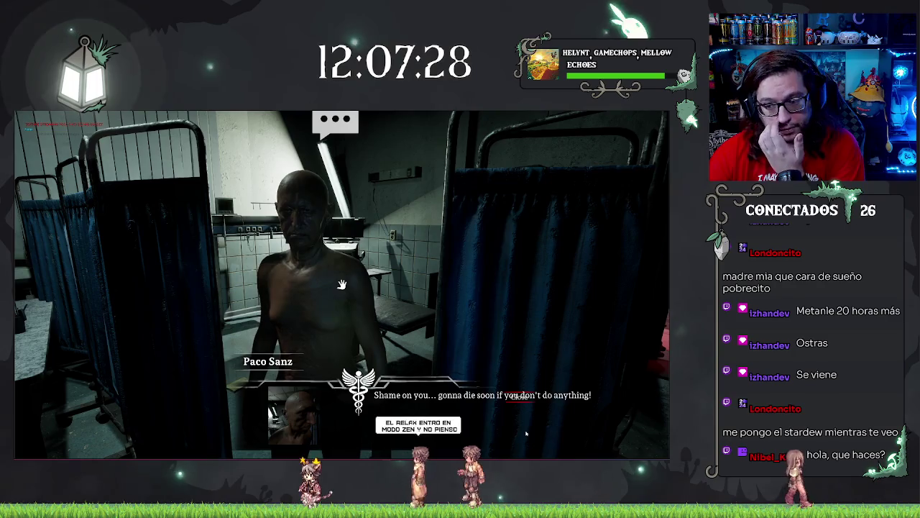
left_click(519, 396)
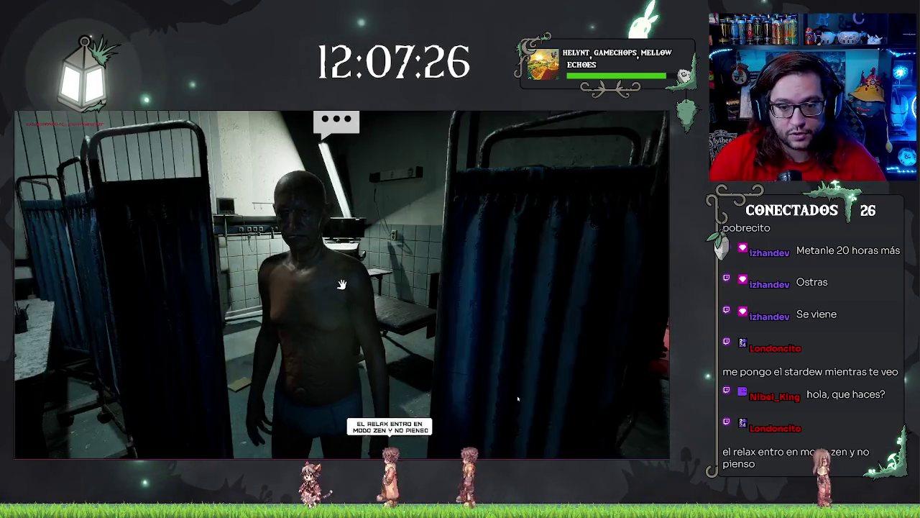
left_click(520, 397)
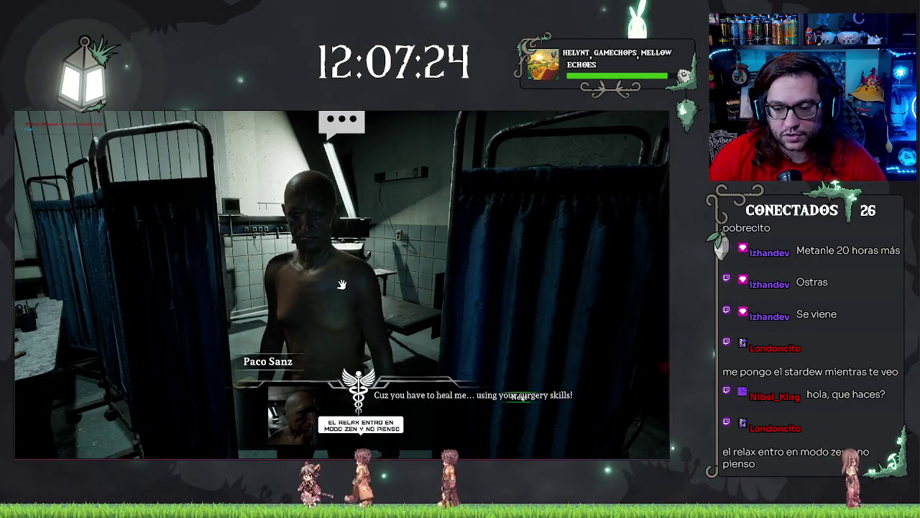
left_click(522, 398)
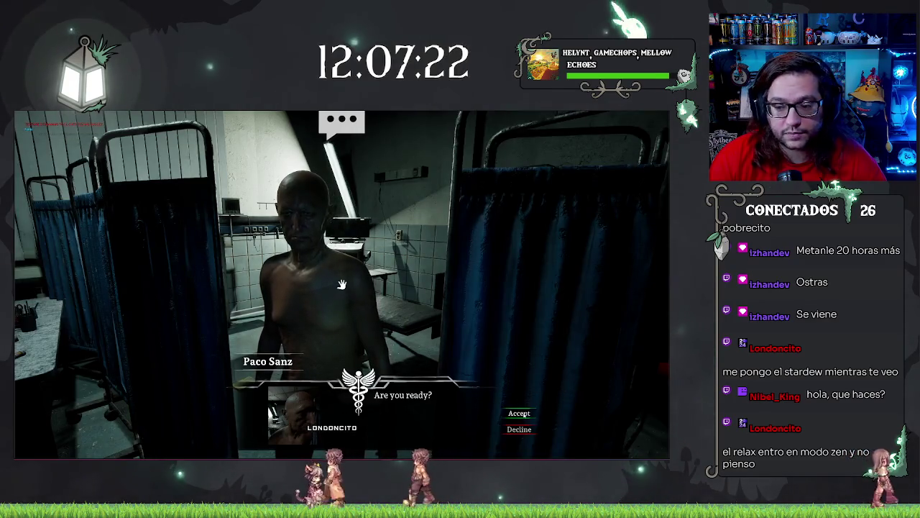
left_click(519, 412)
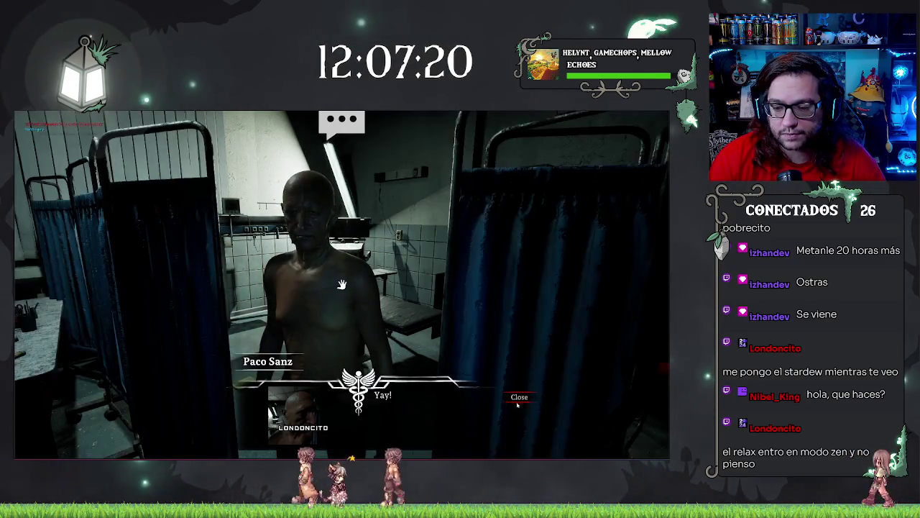
left_click(519, 399)
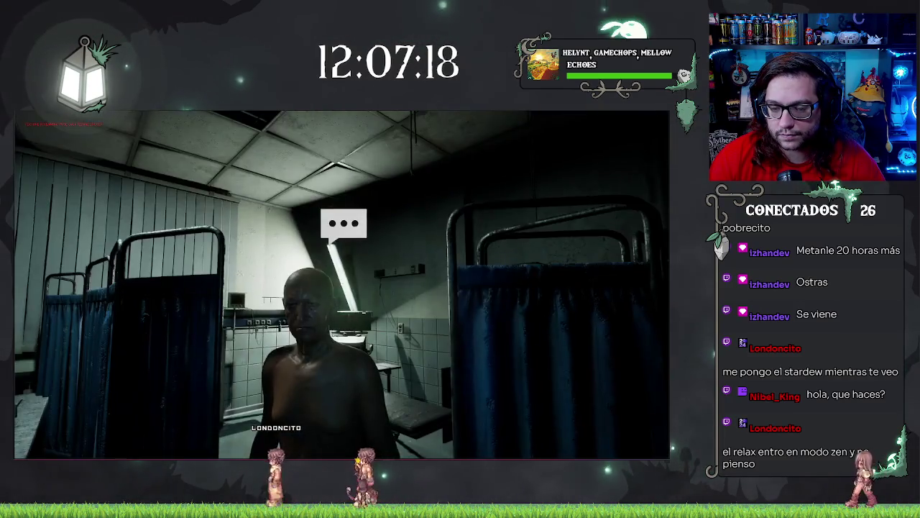
key("Escape")
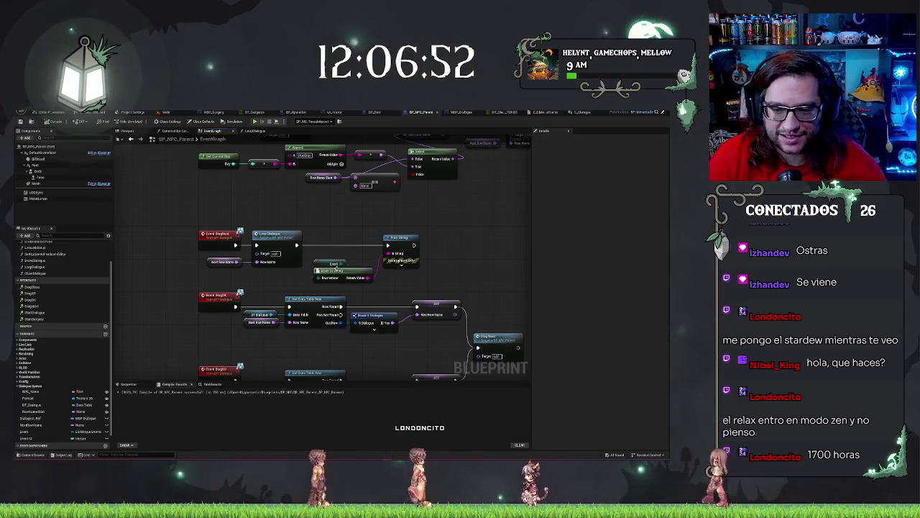
Add a Sequence node and a Switch on E_DialogueEvents node from the dialogue event's enum pin.
left_click(371, 248)
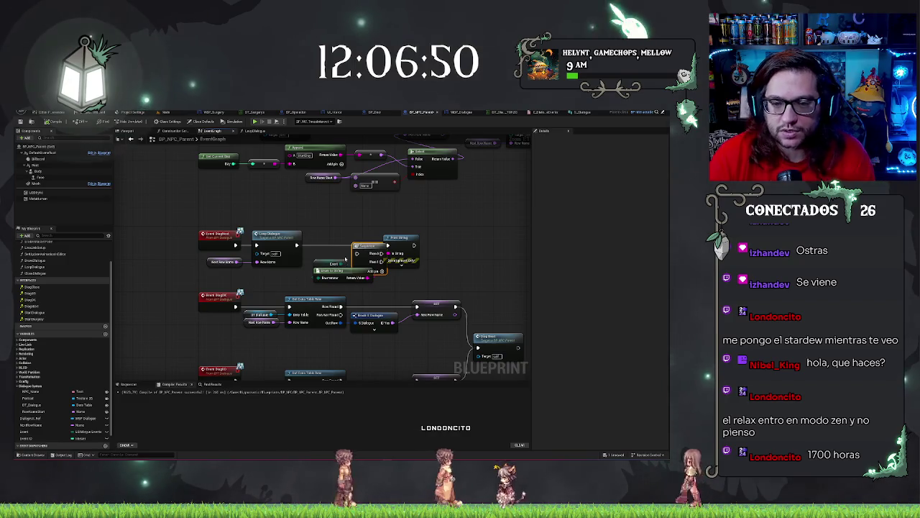
left_click_drag(343, 264, 347, 246)
type("switch")
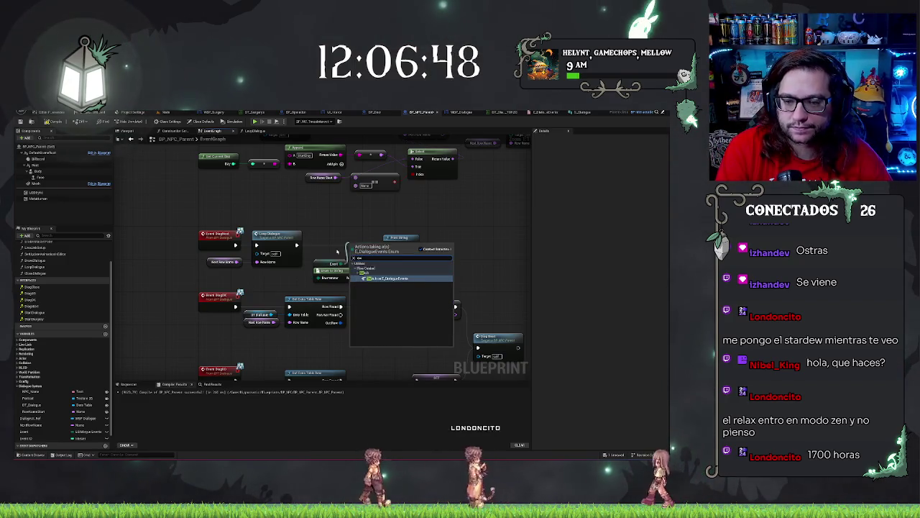
key("Return")
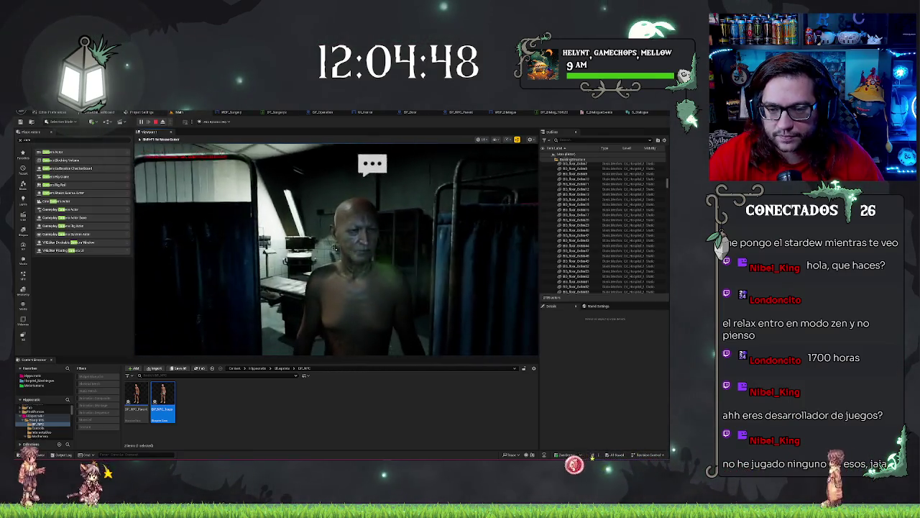
Talk to the bald patient, go through his lines to the ready question, and accept to begin surgery.
left_click(336, 249)
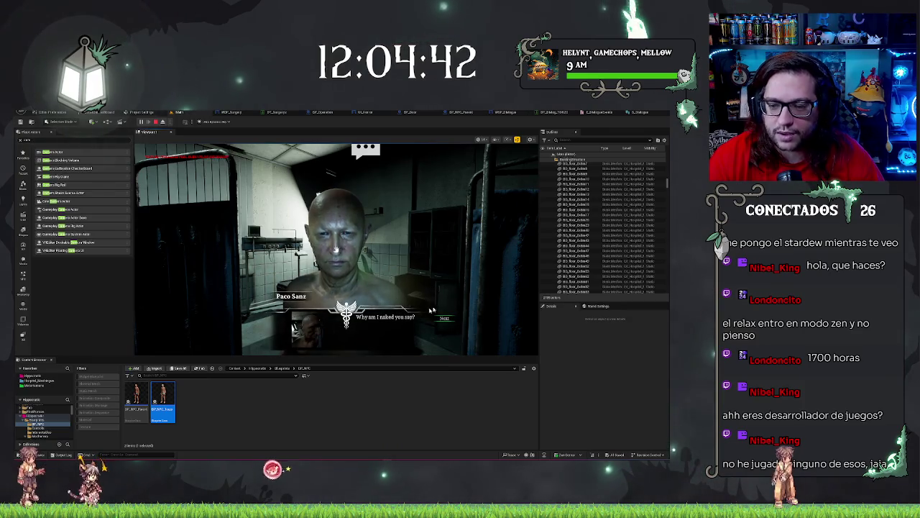
left_click(445, 318)
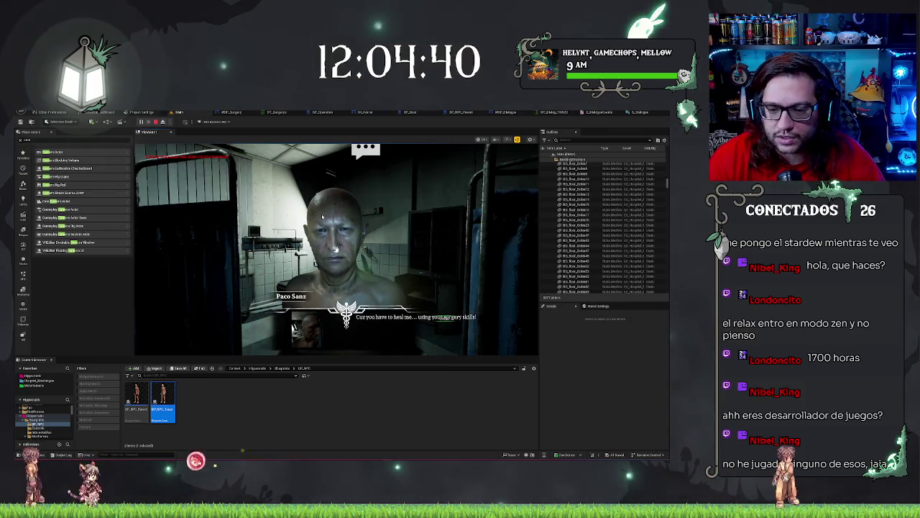
left_click(449, 323)
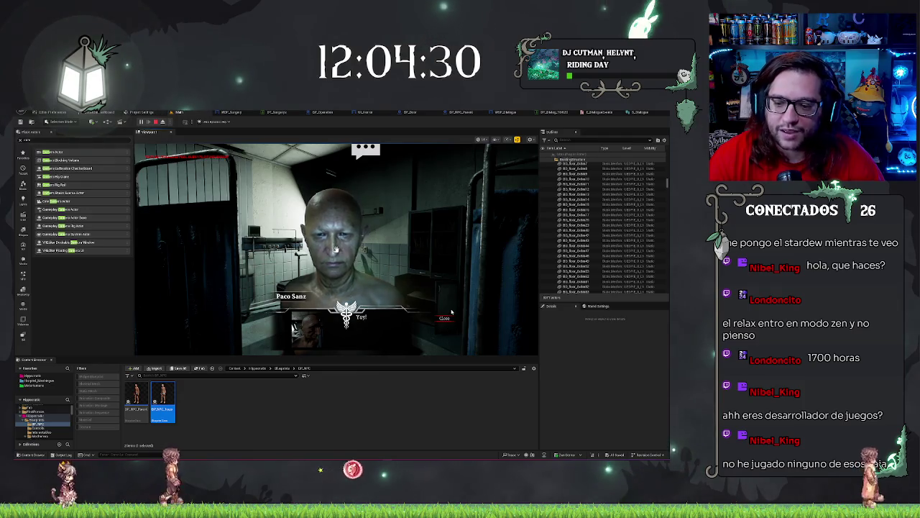
left_click(447, 330)
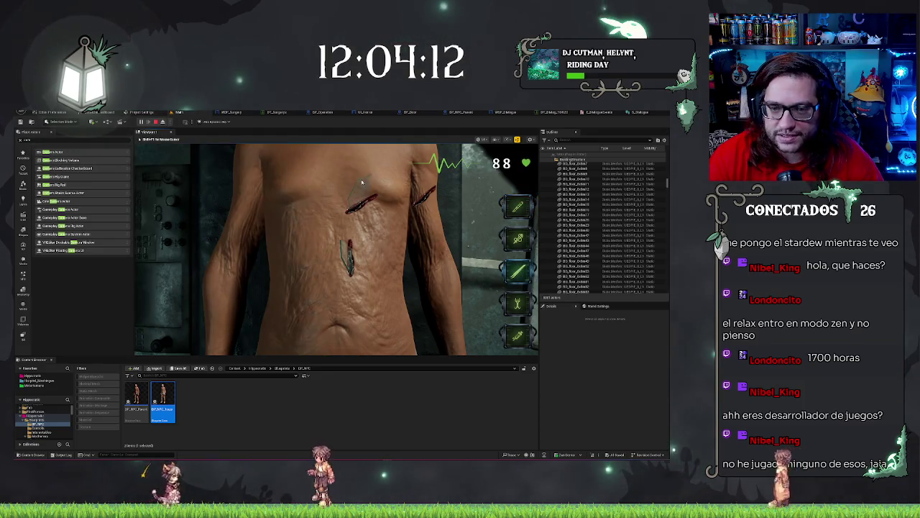
Incise the patient's torso, suture the upper-left cut into a scar, then accept and close his dialogue.
left_click(348, 246)
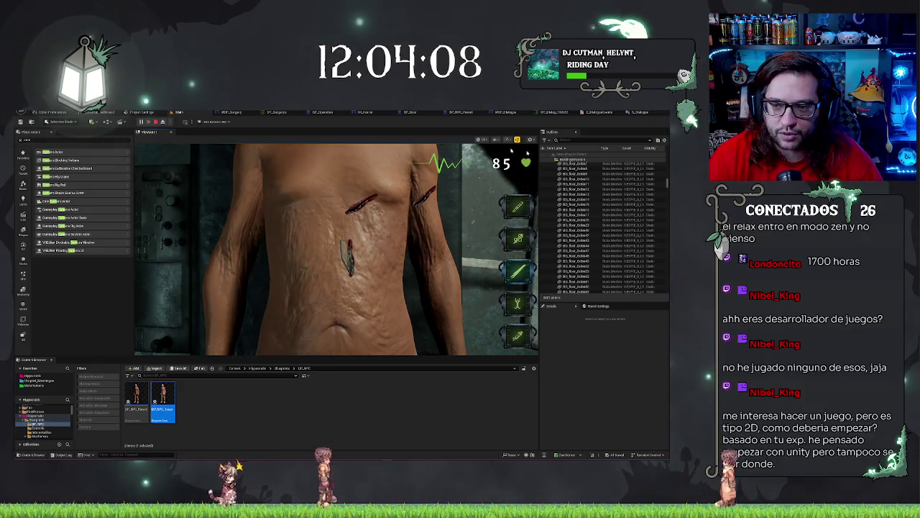
key("shift+F1")
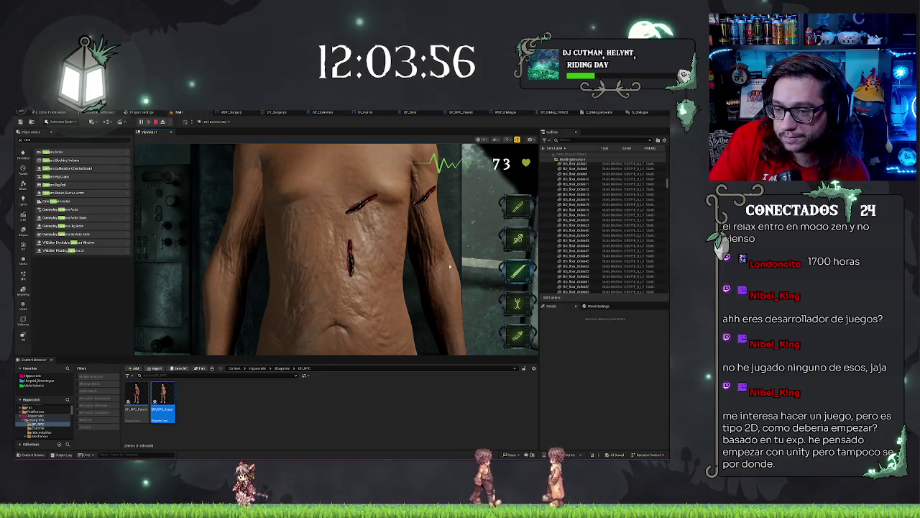
left_click(515, 241)
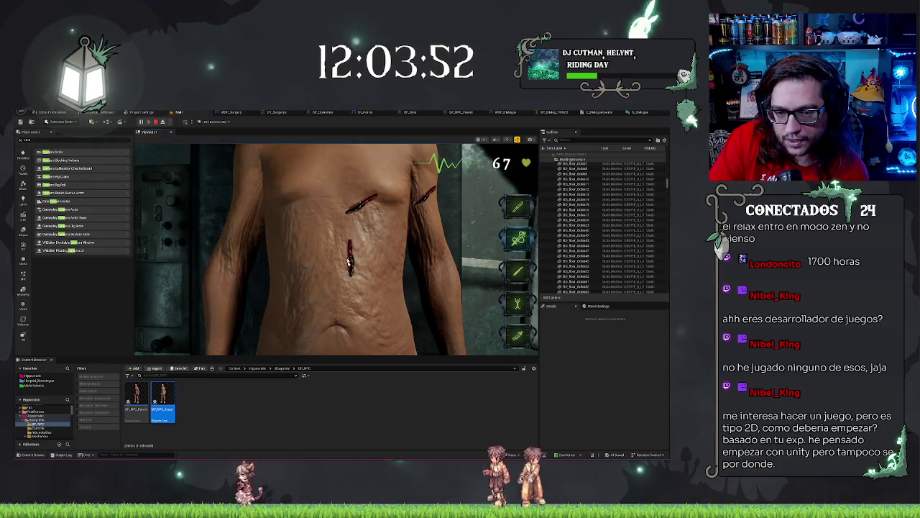
left_click(350, 217)
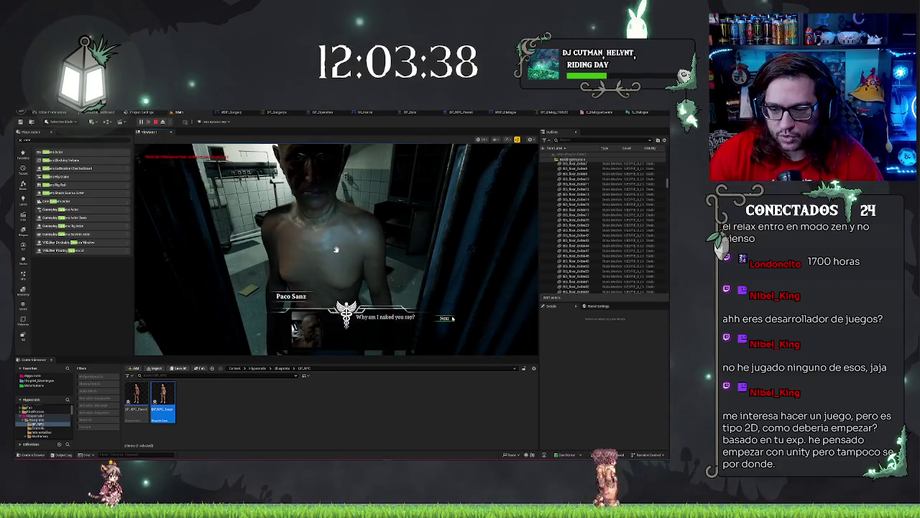
left_click(443, 319)
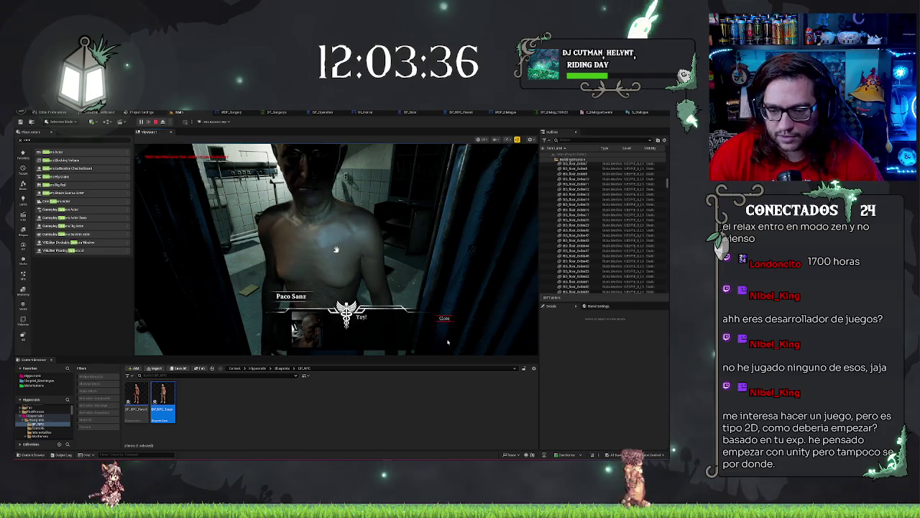
left_click(443, 317)
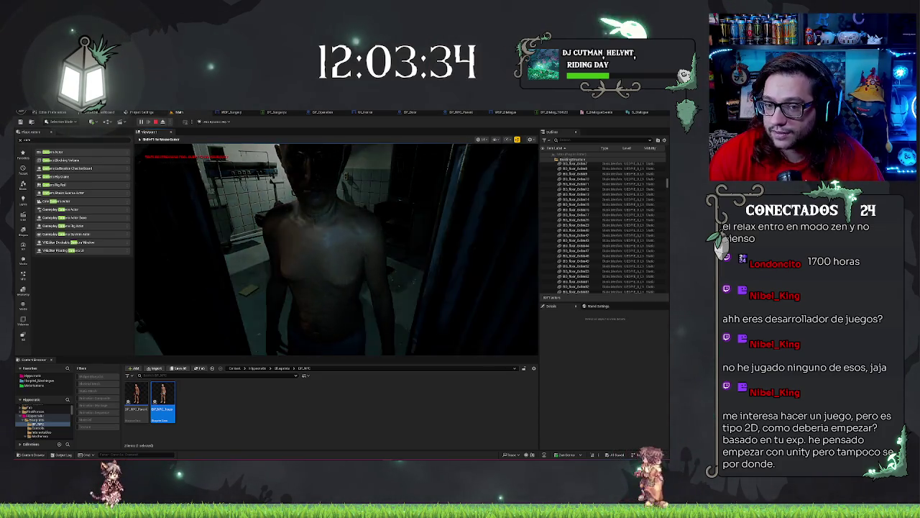
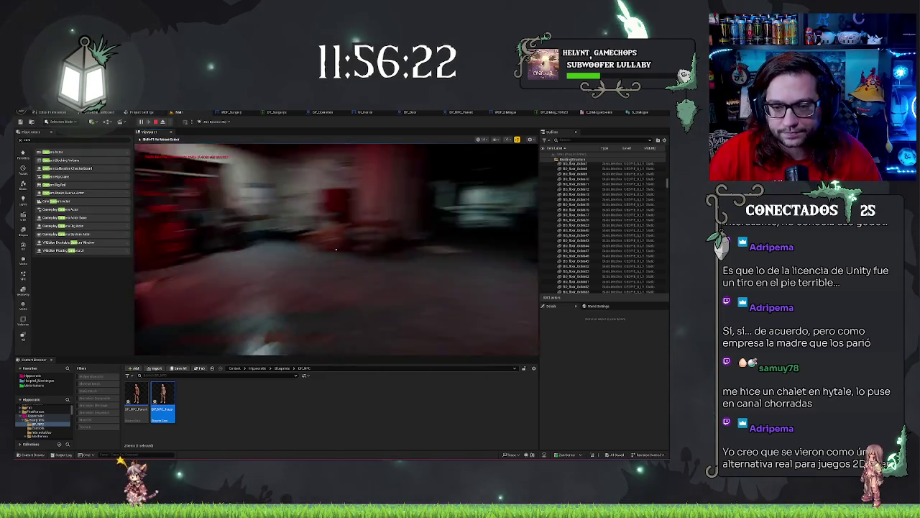
Stop the test play session and open the shared Hytale screenshot in Discord.
key("Escape")
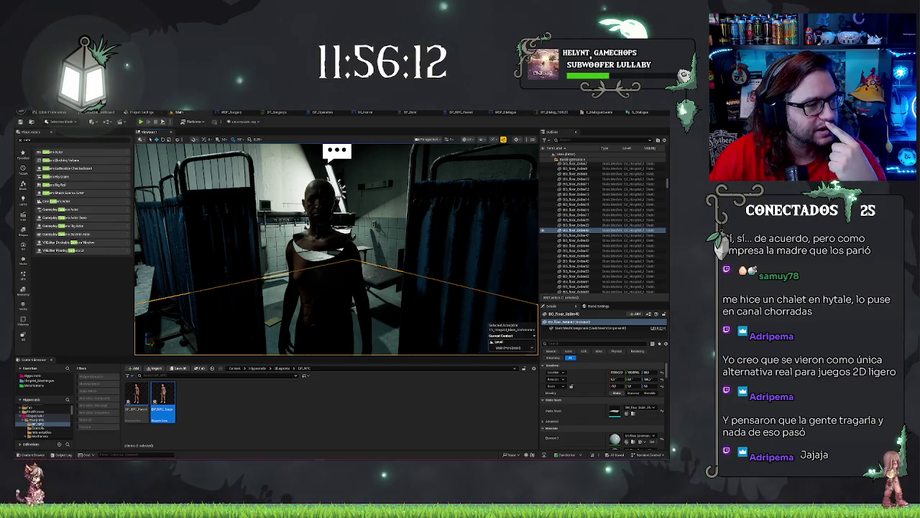
key("alt+Tab")
left_click(198, 396)
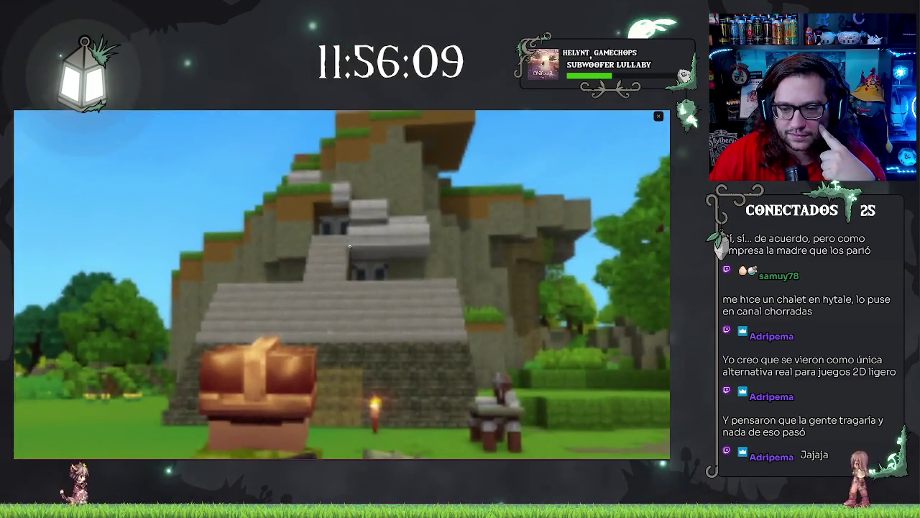
Zoom in and out on the Hytale screenshot, then go to the next image.
left_click(350, 246)
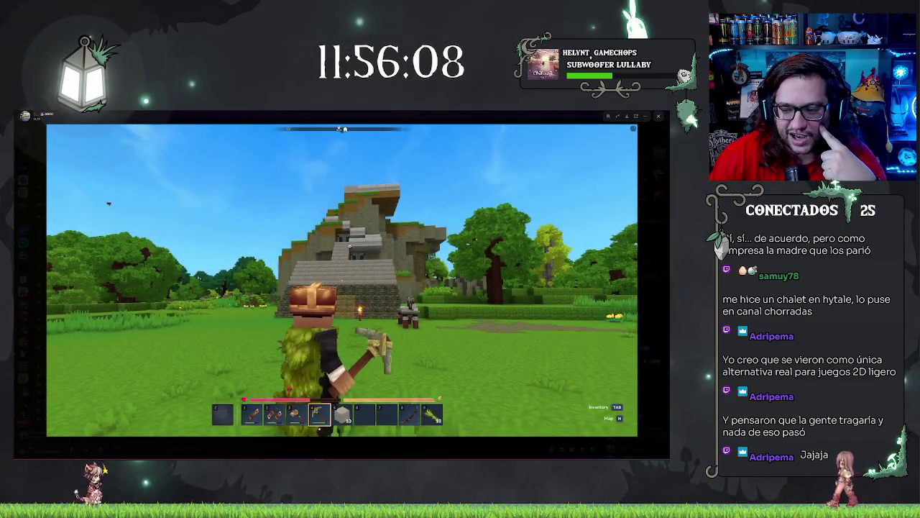
left_click(366, 246)
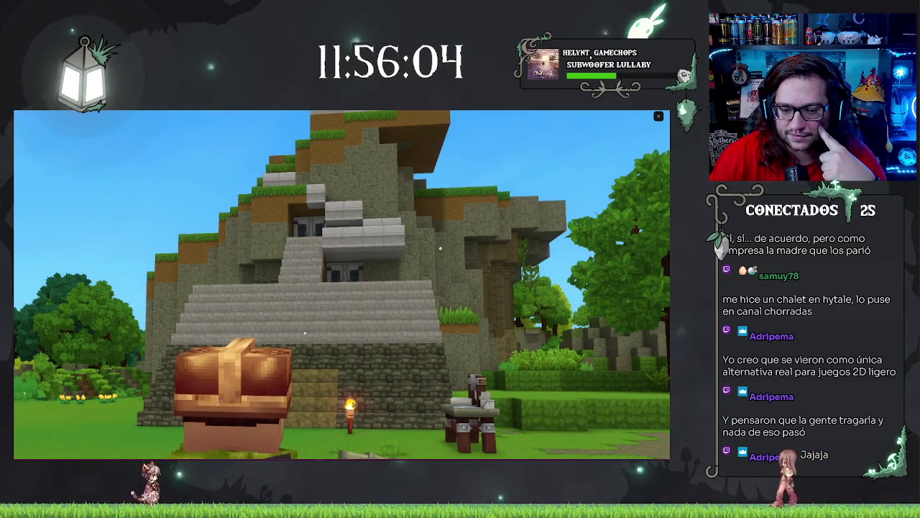
key("Right")
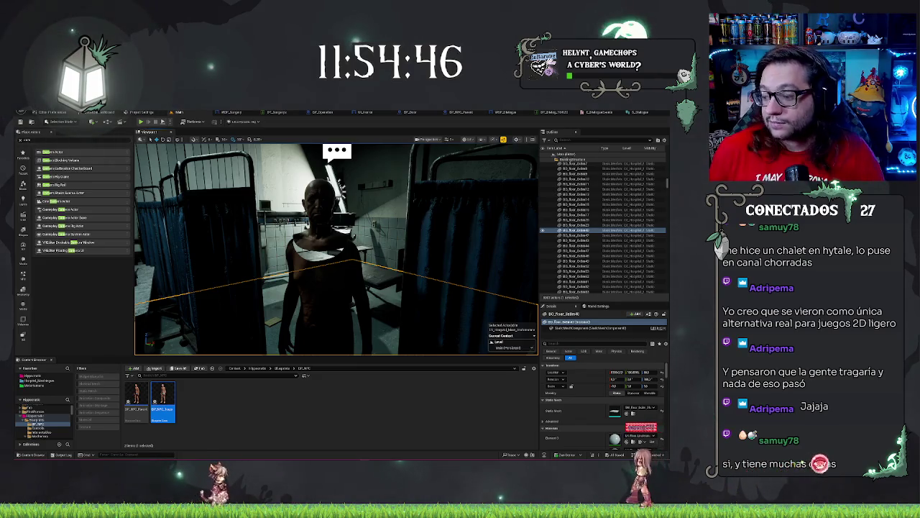
Select the patient NPC's Mesh component in the ward and focus the view on it.
mouse_move(401, 159)
left_mouse_down()
mouse_move(430, 351)
mouse_move(468, 338)
mouse_move(453, 338)
left_mouse_up()
left_click(305, 273)
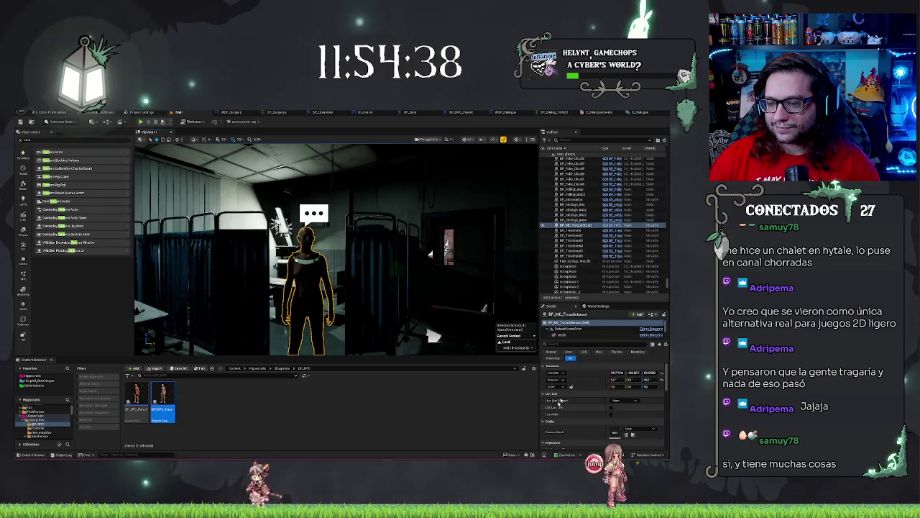
left_click(564, 334)
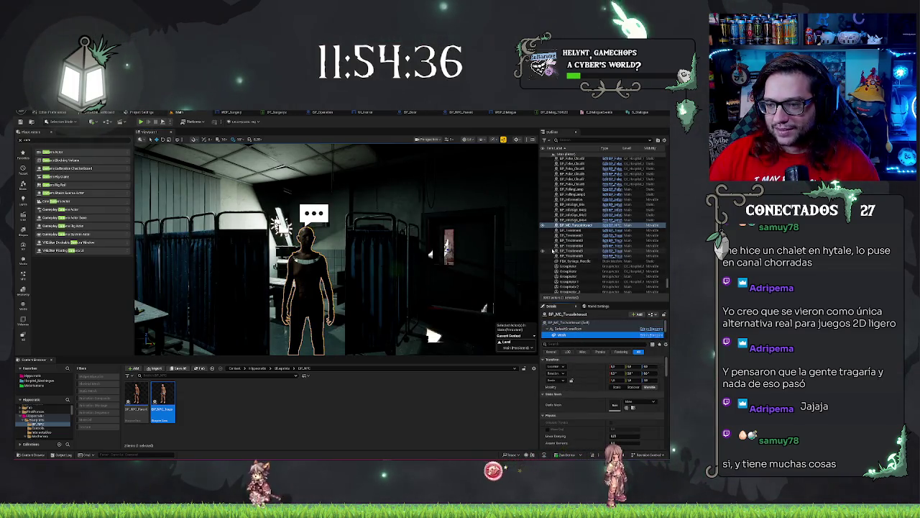
key("f")
Move around the patient toward the red-lit doorway, then bring up the WBP_Dialogue graph.
left_click_drag(134, 279, 136, 321)
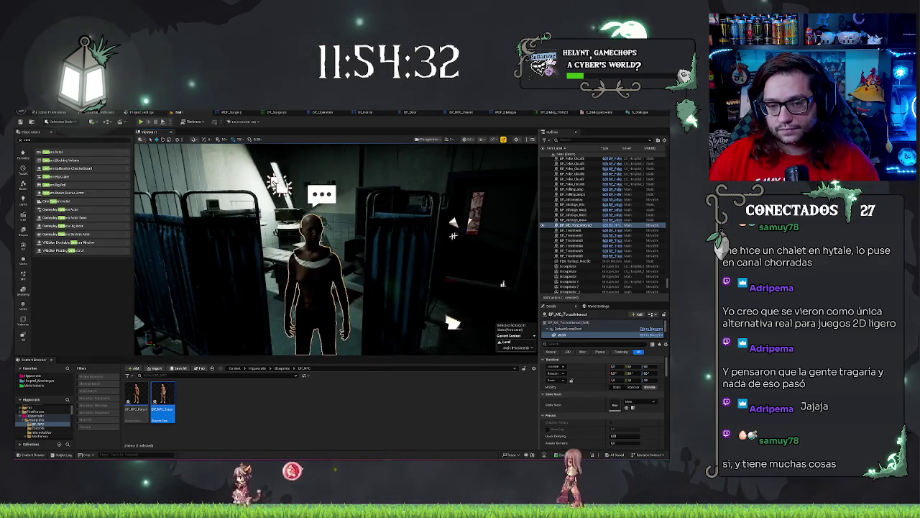
left_click_drag(453, 237, 377, 259)
mouse_move(453, 268)
left_mouse_down()
mouse_move(475, 266)
mouse_move(438, 269)
left_mouse_up()
left_click_drag(383, 351, 383, 194)
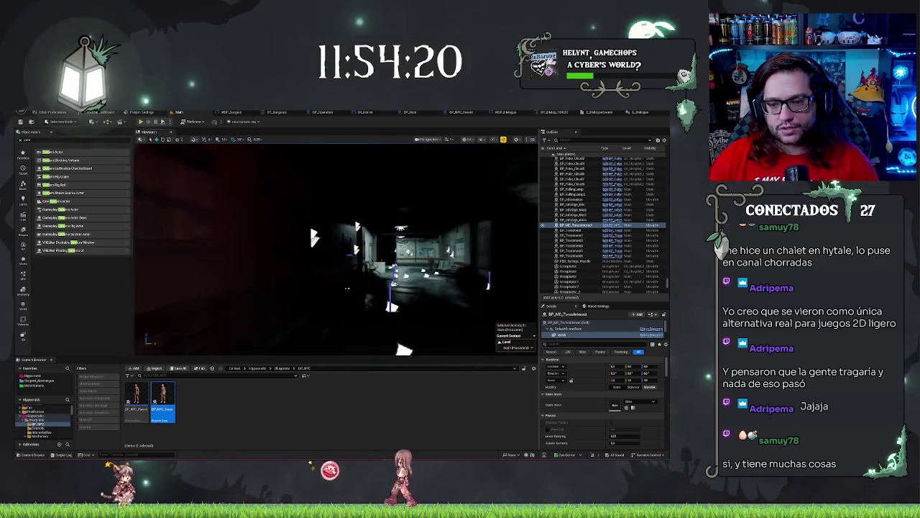
mouse_move(383, 195)
left_mouse_down()
mouse_move(384, 148)
mouse_move(430, 148)
mouse_move(376, 188)
left_mouse_up()
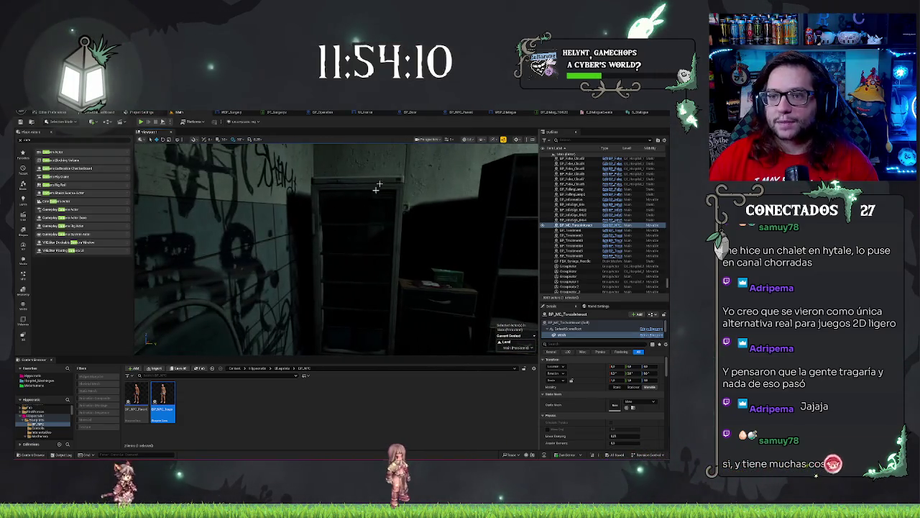
left_click(498, 113)
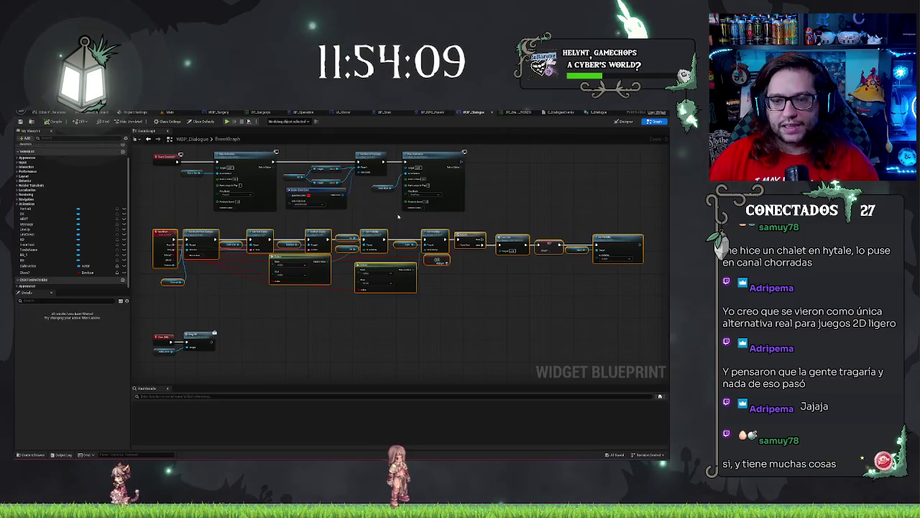
In the Designer, enable Auto Wrap Text on the dialogue widget's Message text.
left_click(626, 122)
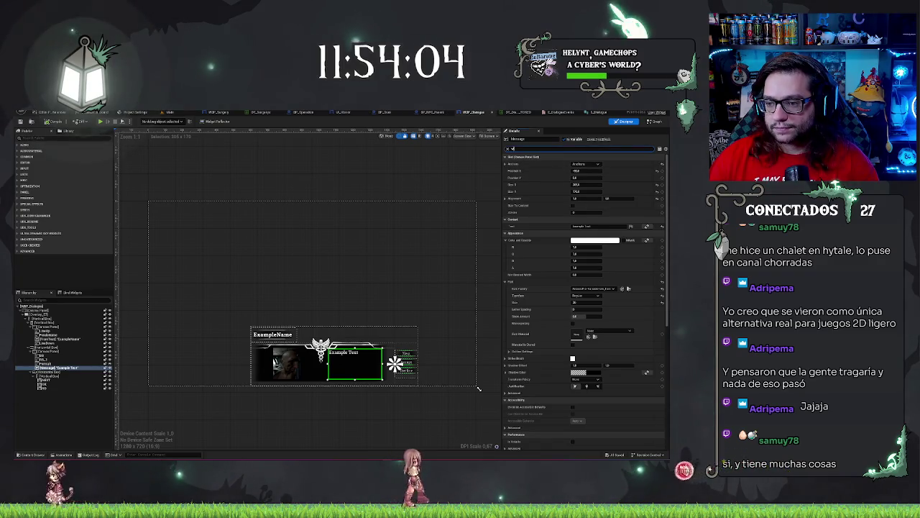
type("ee")
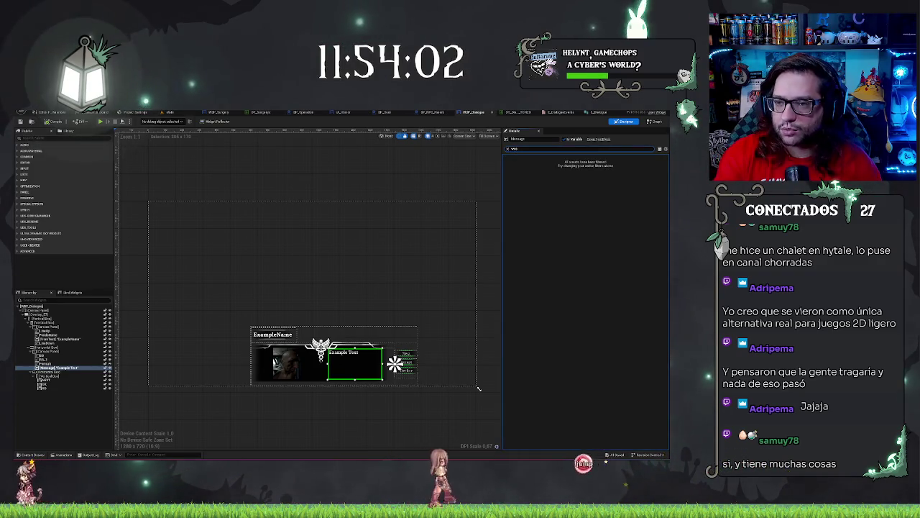
key("BackSpace")
key("BackSpace")
type("rap")
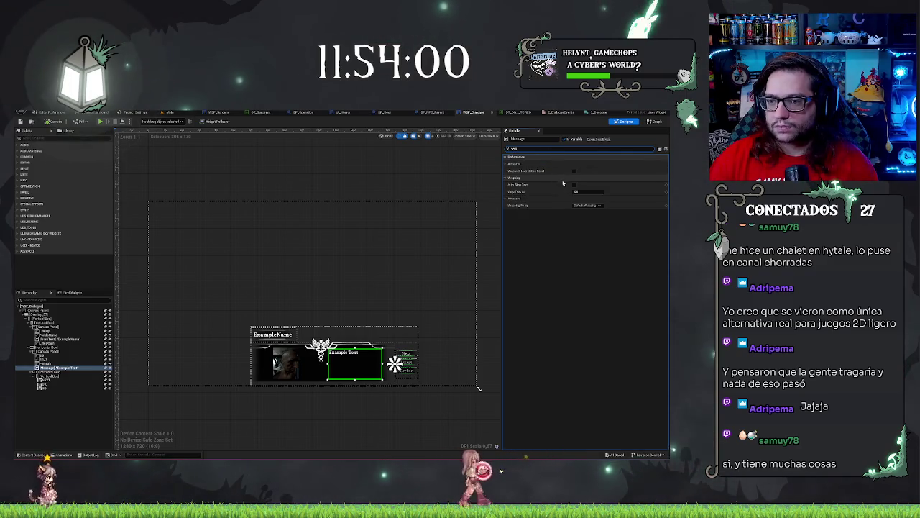
left_click(574, 184)
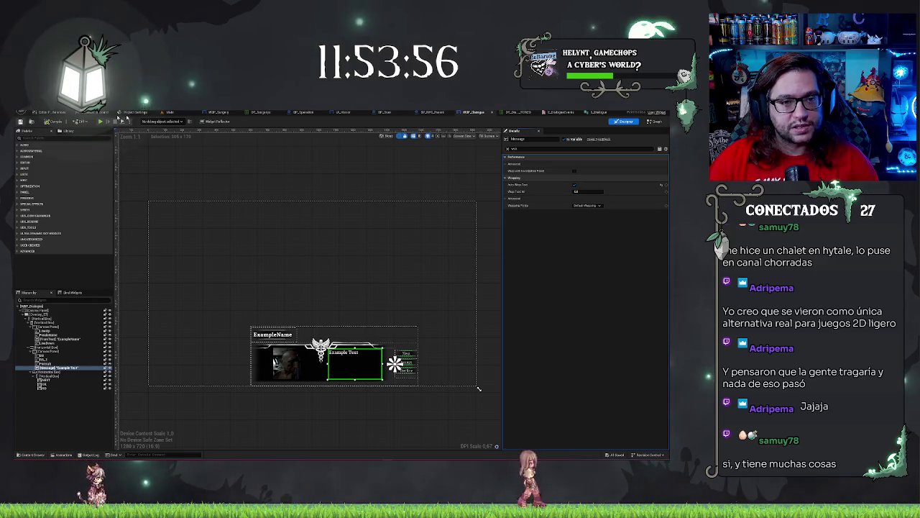
left_click(169, 113)
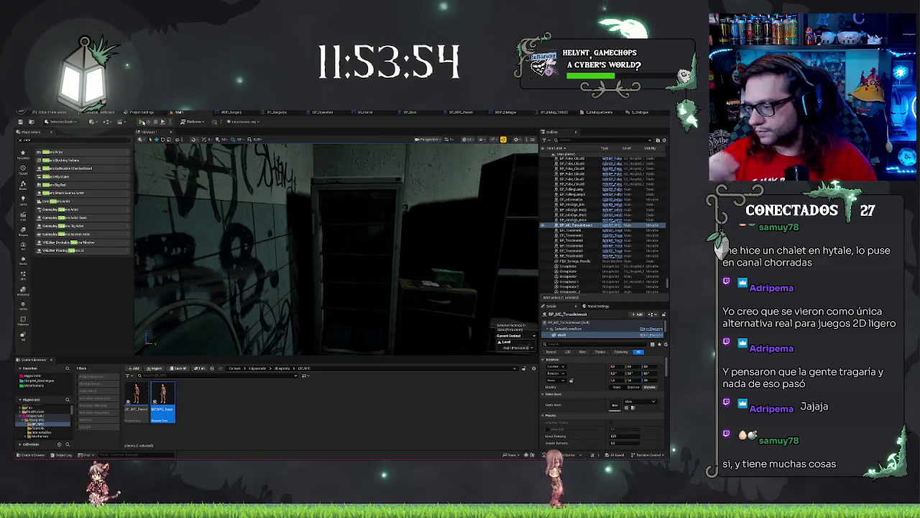
Start Play-In-Editor and walk through the hallway to the bald patient in the curtained ward.
key("alt+p")
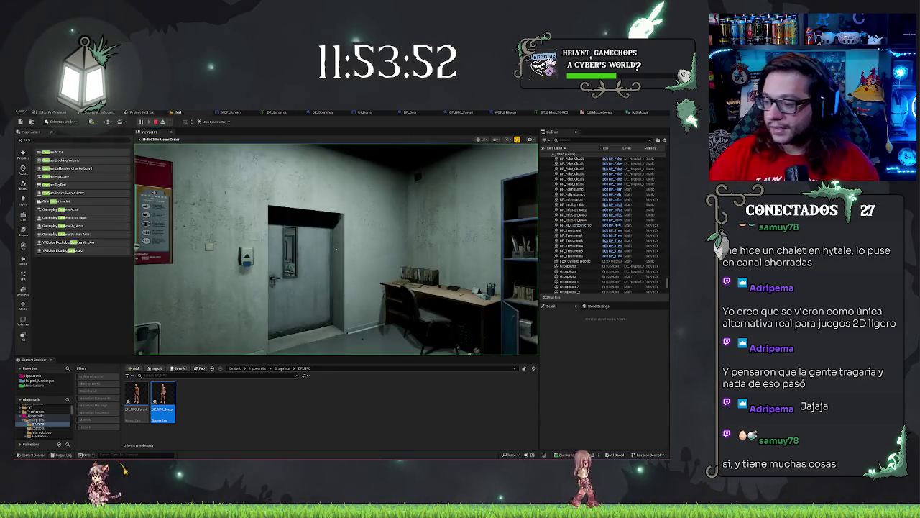
key("w")
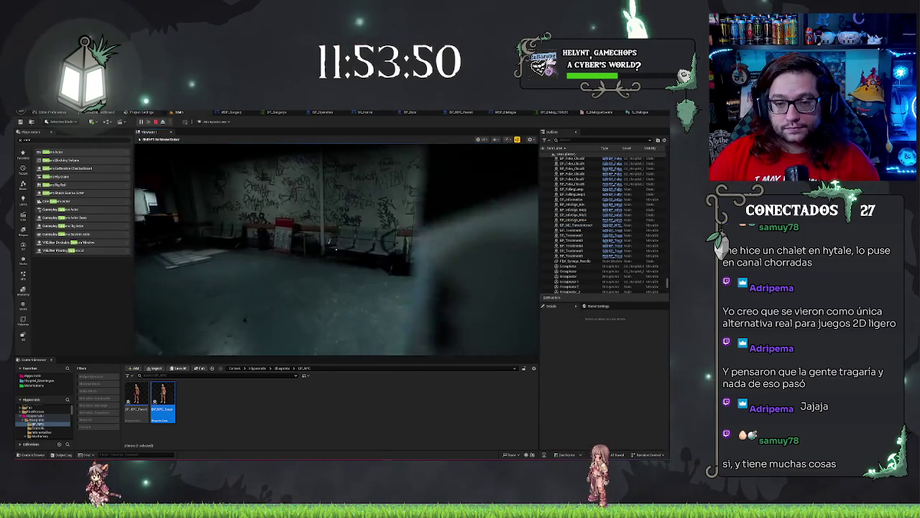
key("w")
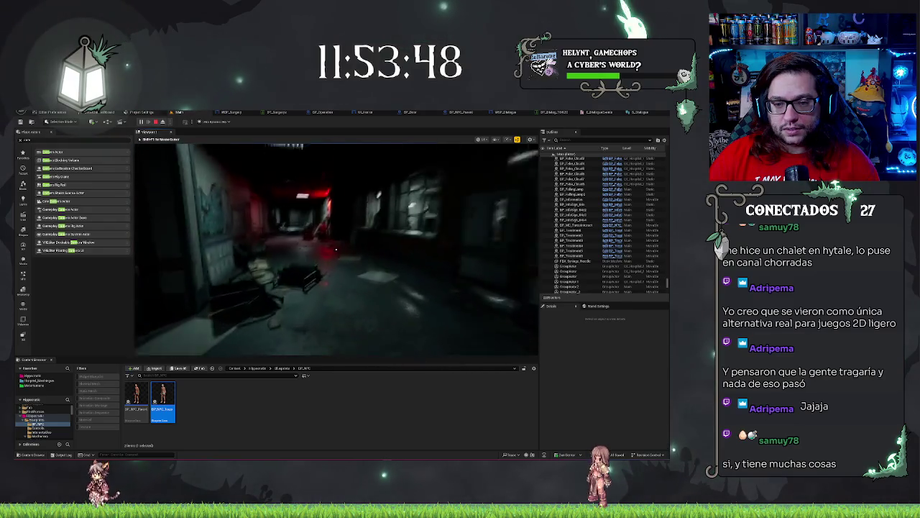
key("w")
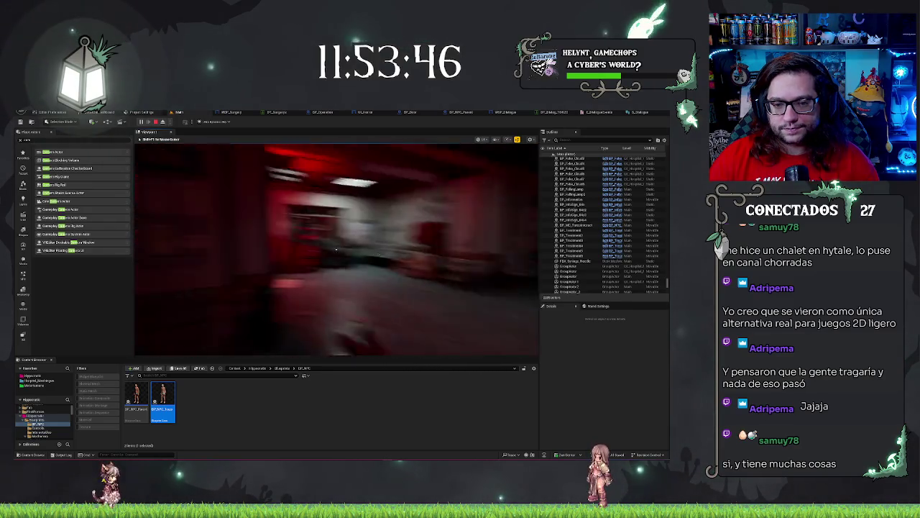
key("w")
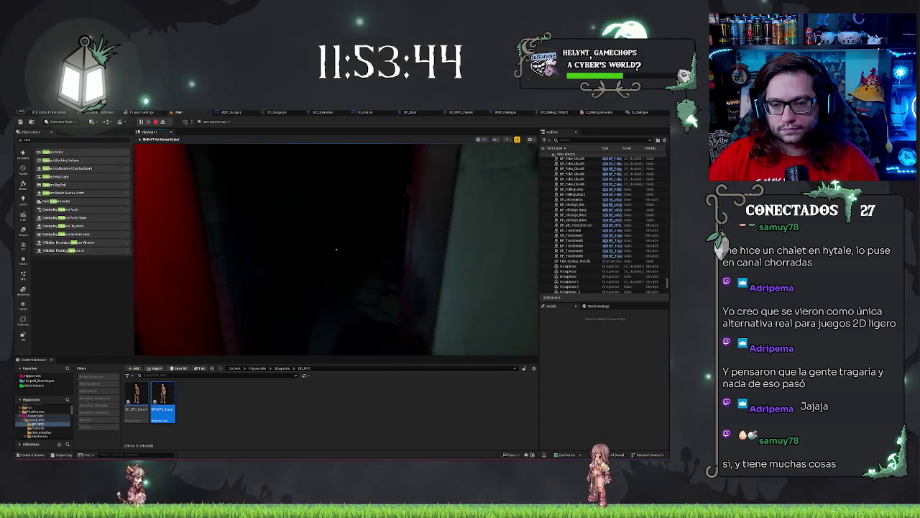
key("w")
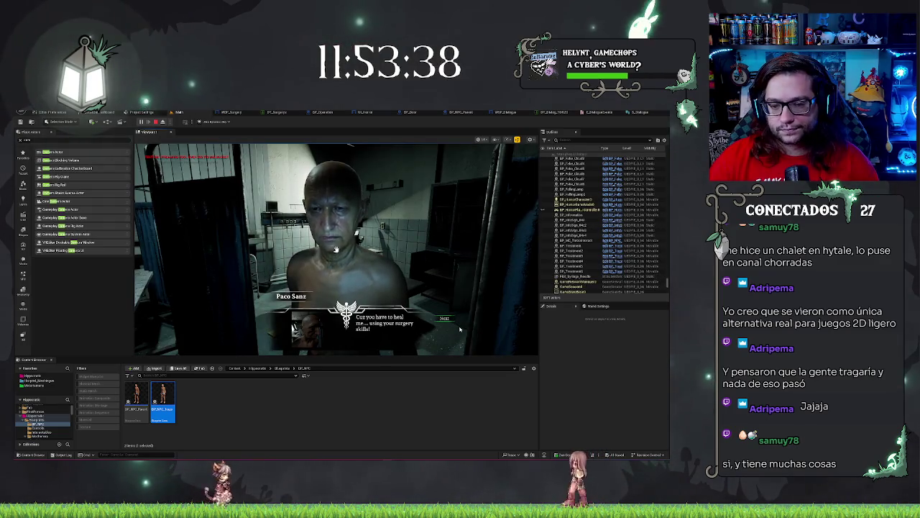
Advance the patient's dialogue, close it, and end the play session.
left_click(443, 318)
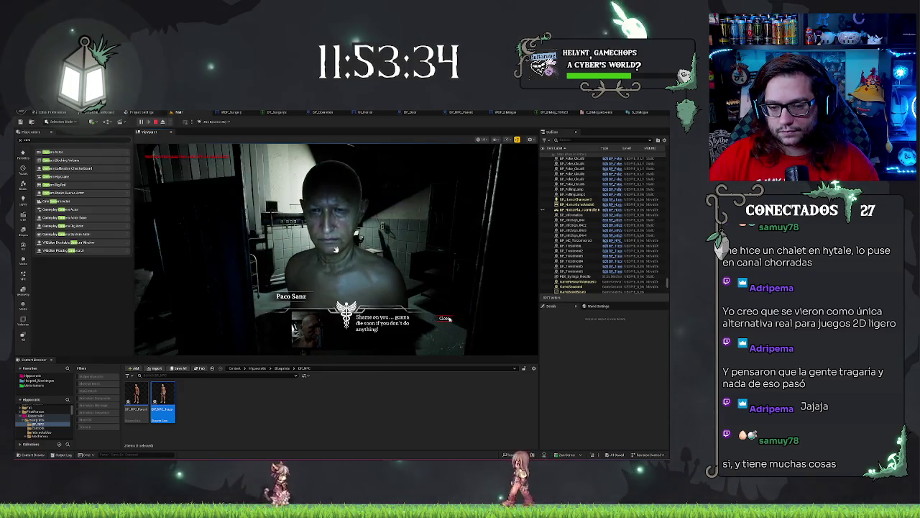
left_click(444, 317)
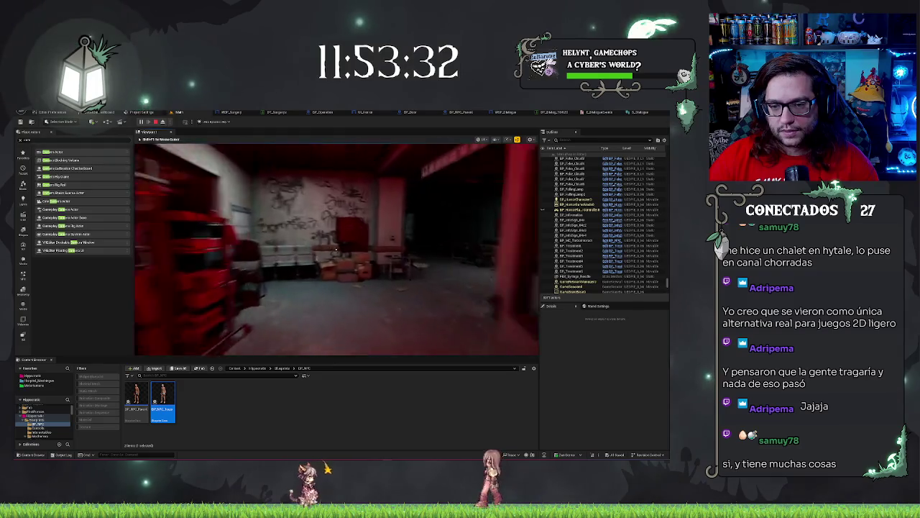
key("Escape")
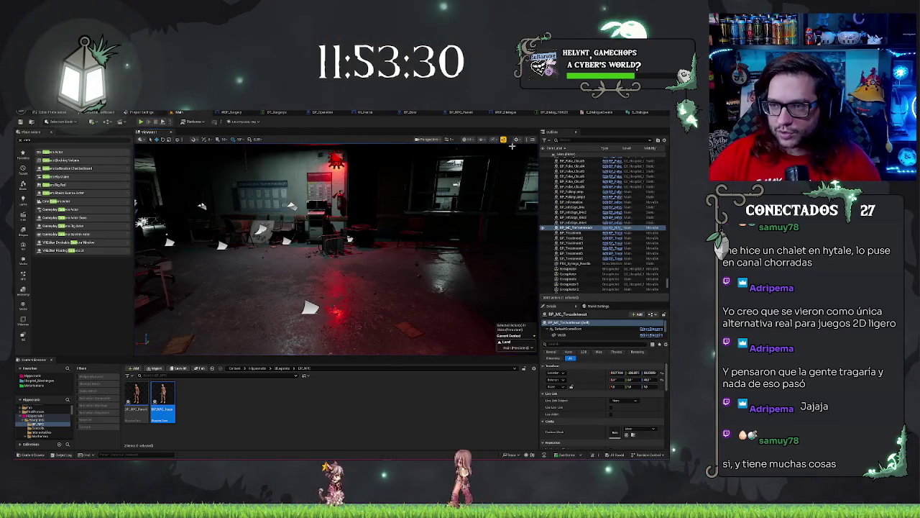
Create a new Infirmary folder inside Blueprints > Mechanics and open it.
left_click_drag(512, 146, 309, 198)
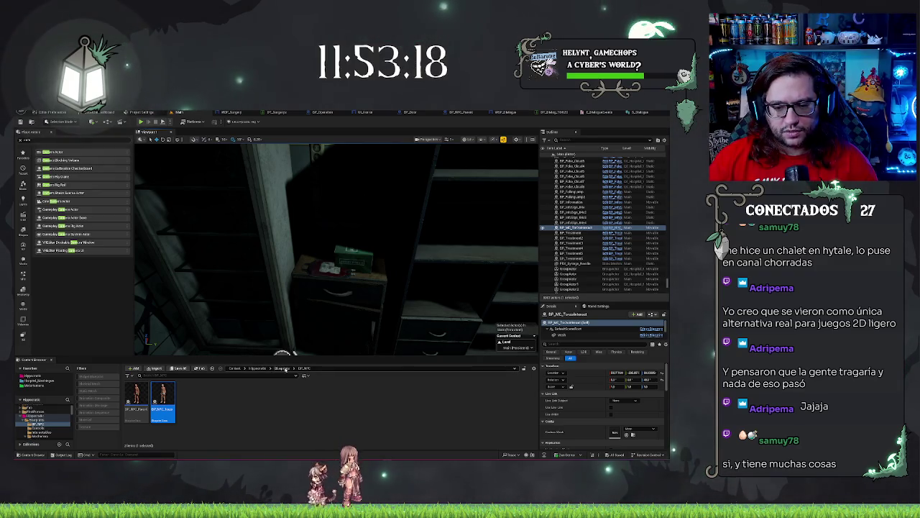
left_click(285, 368)
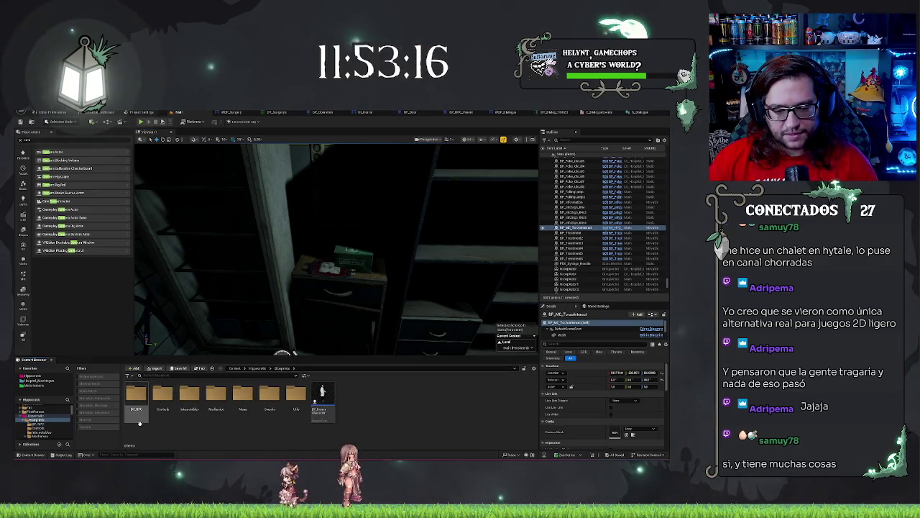
double_click(217, 395)
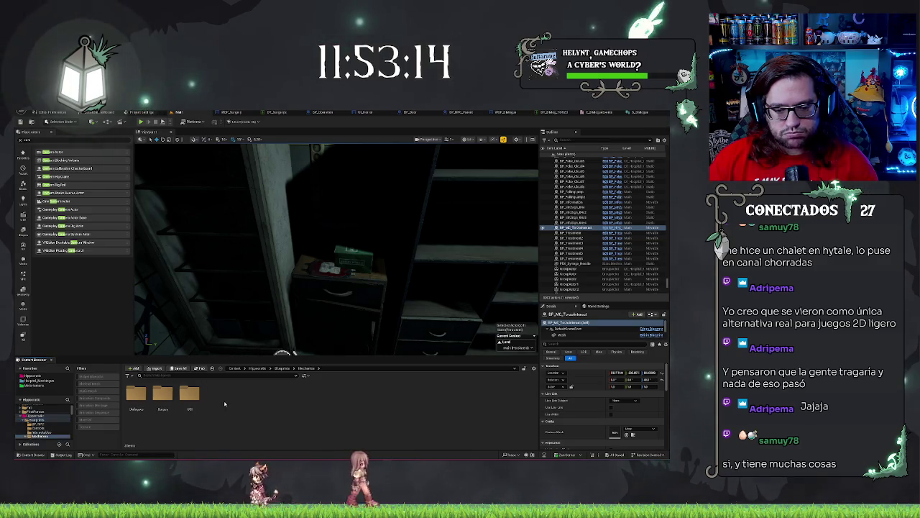
right_click(236, 412)
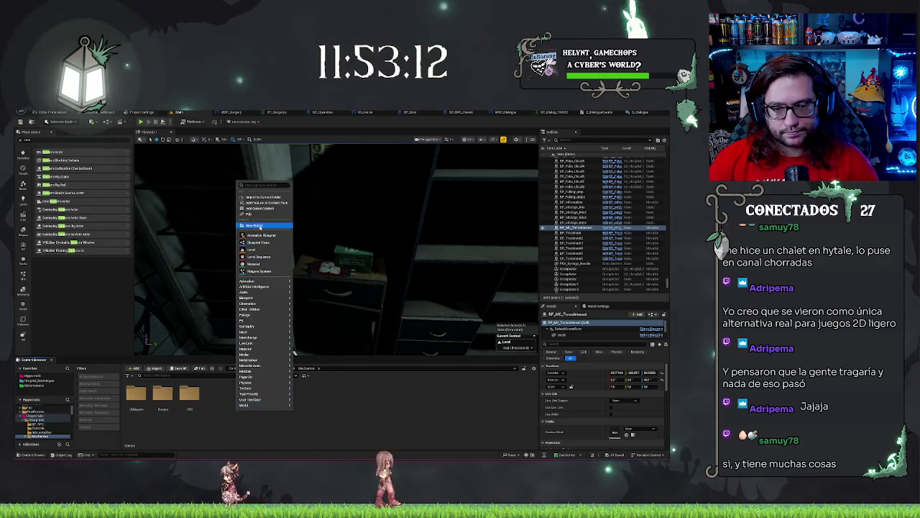
left_click(259, 190)
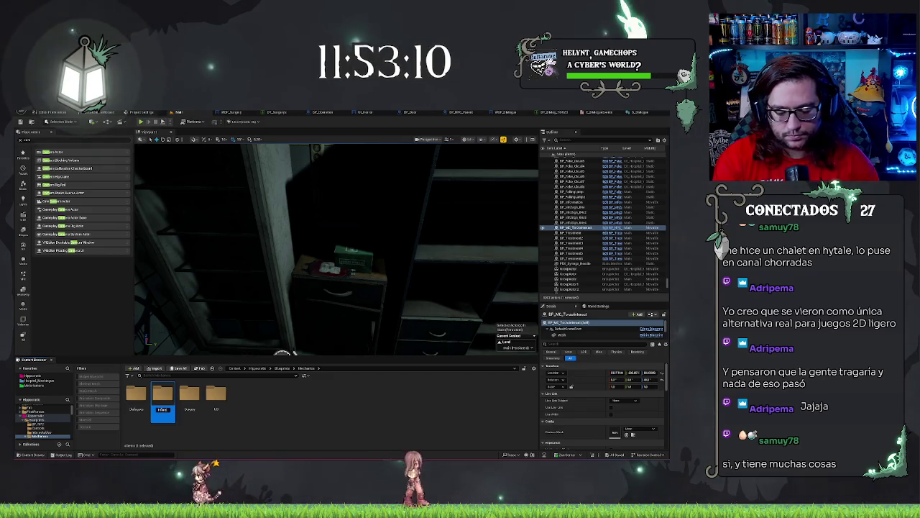
double_click(163, 397)
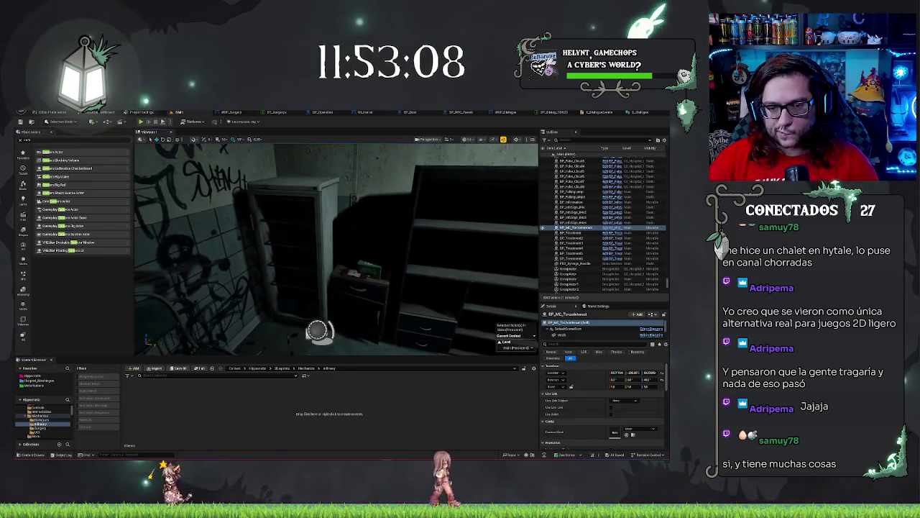
Check the dialogue data table, then switch the level viewport to unlit shading.
key("s")
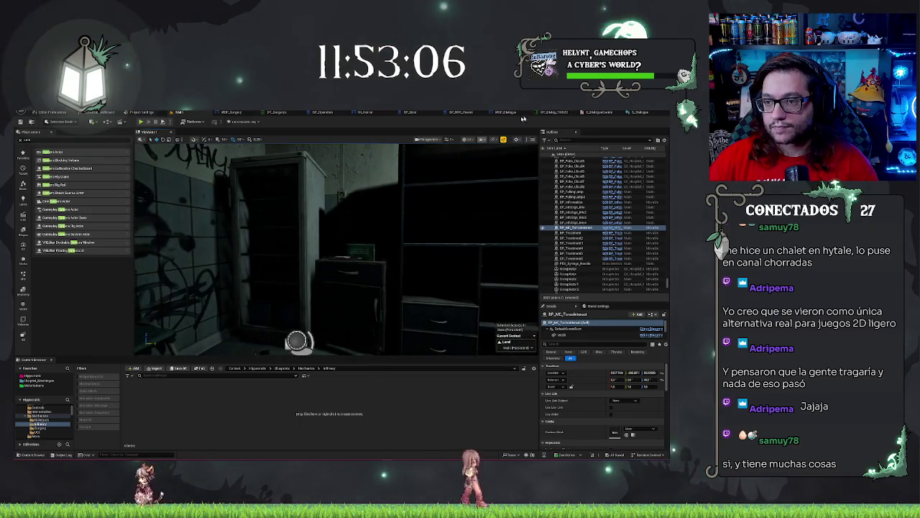
left_click(552, 113)
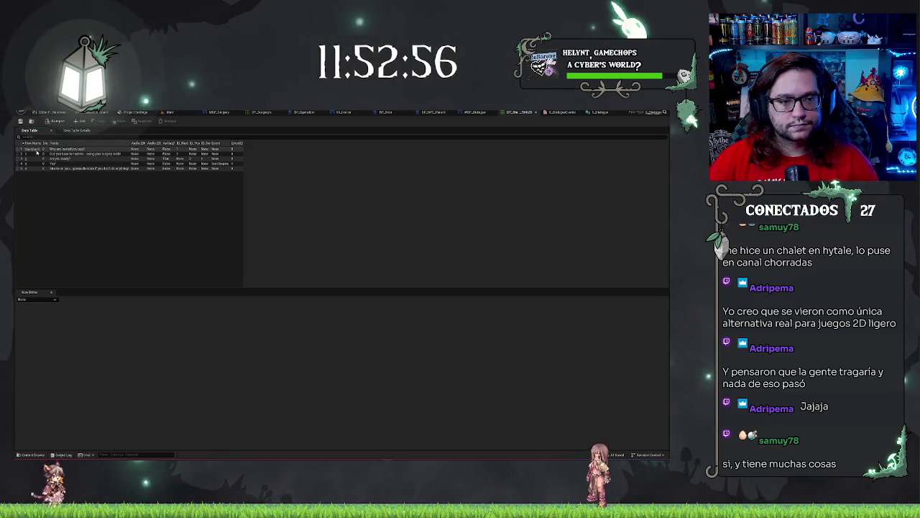
left_click(177, 113)
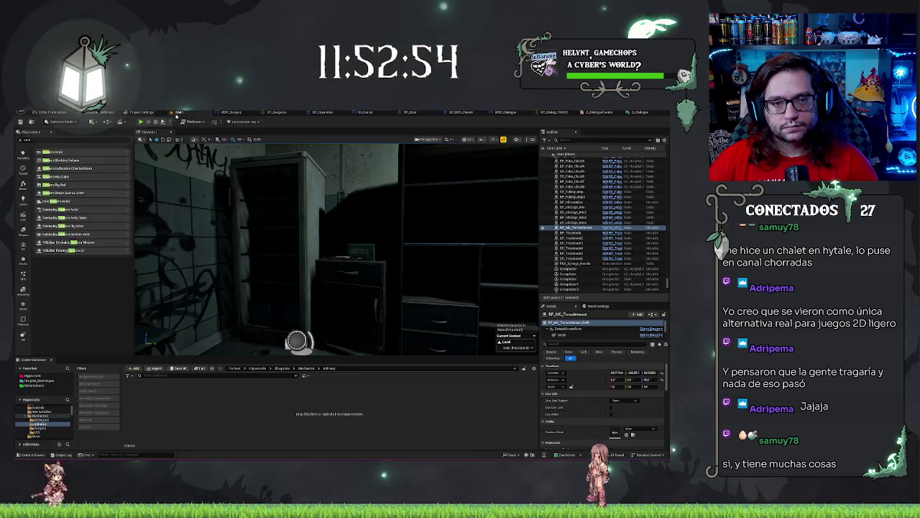
left_click_drag(338, 252, 287, 254)
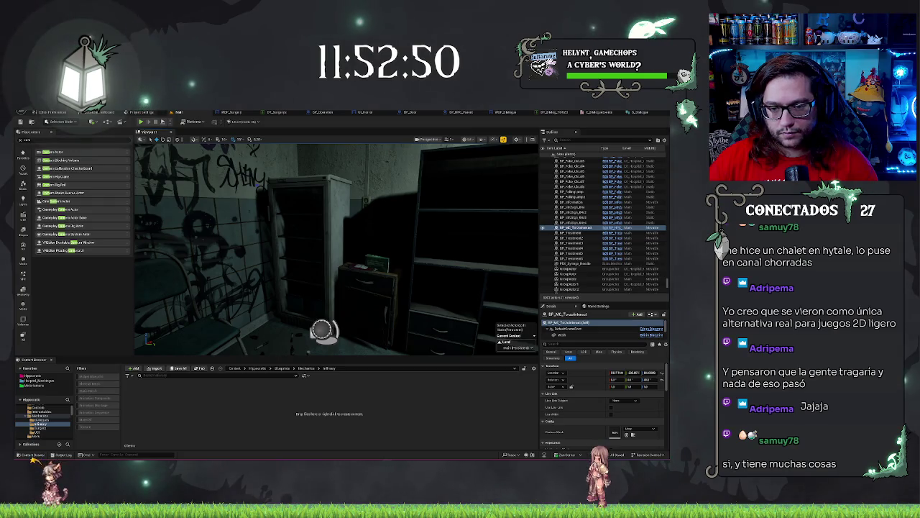
key("alt+3")
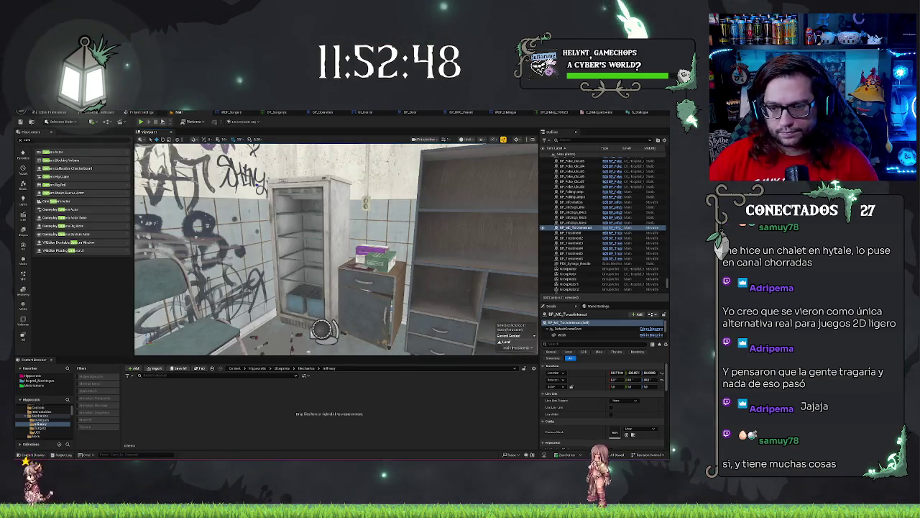
right_click(234, 410)
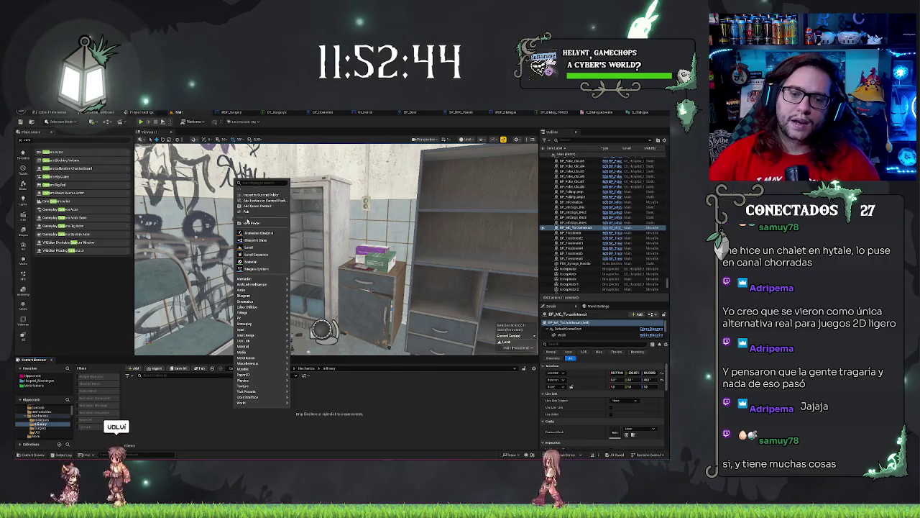
key("Escape")
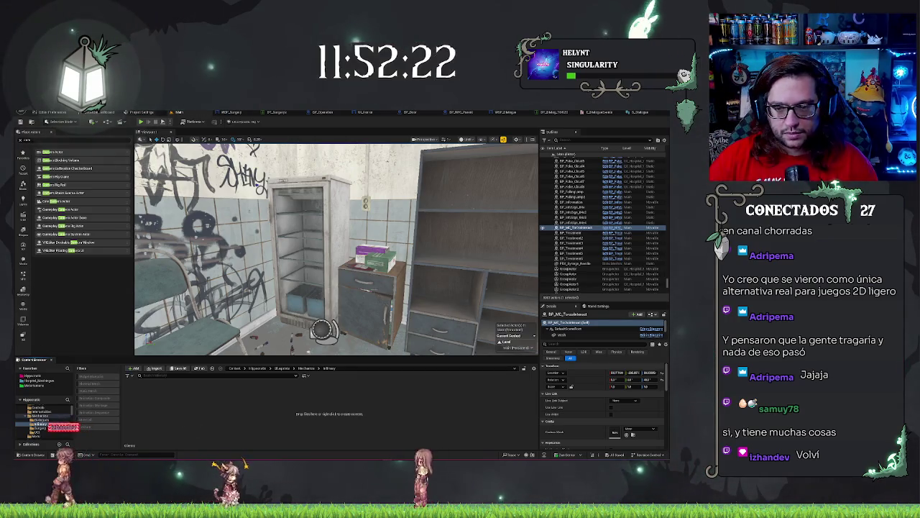
Navigate the Content Browser to the Mechanics > Interactables folder.
key("Right")
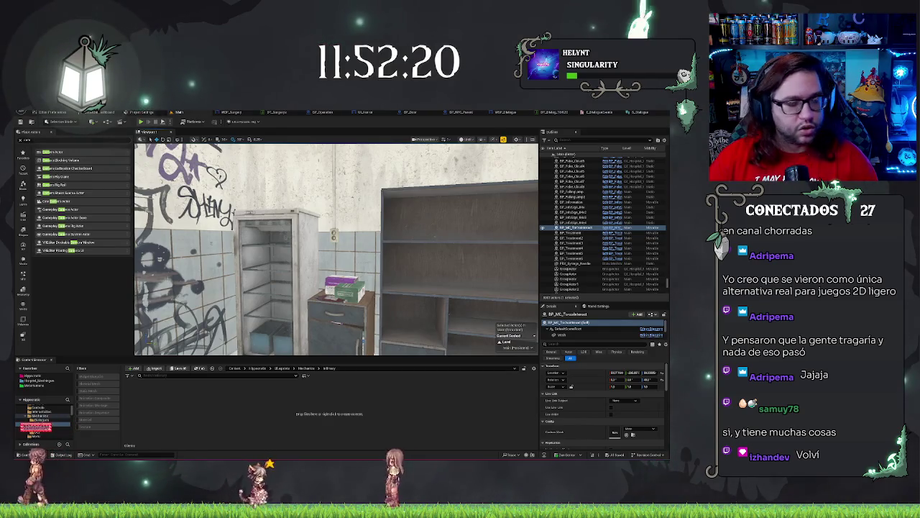
right_click(184, 403)
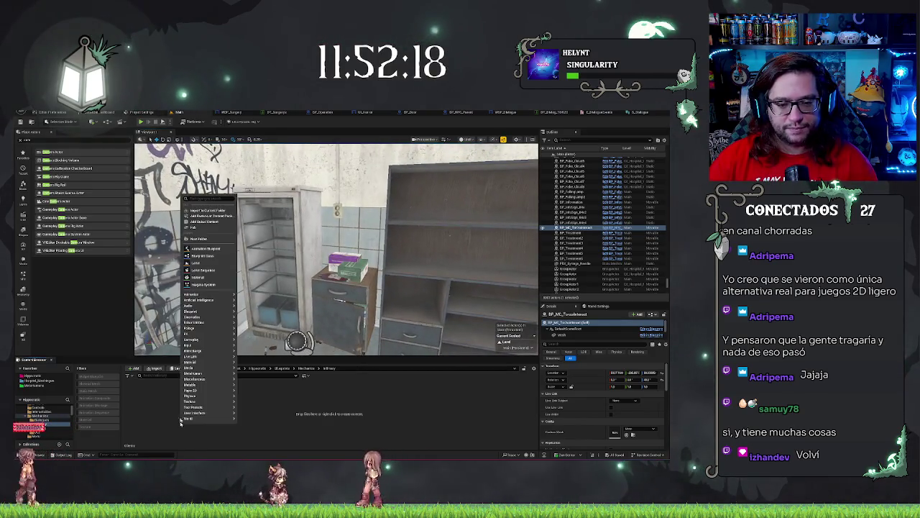
left_click(291, 371)
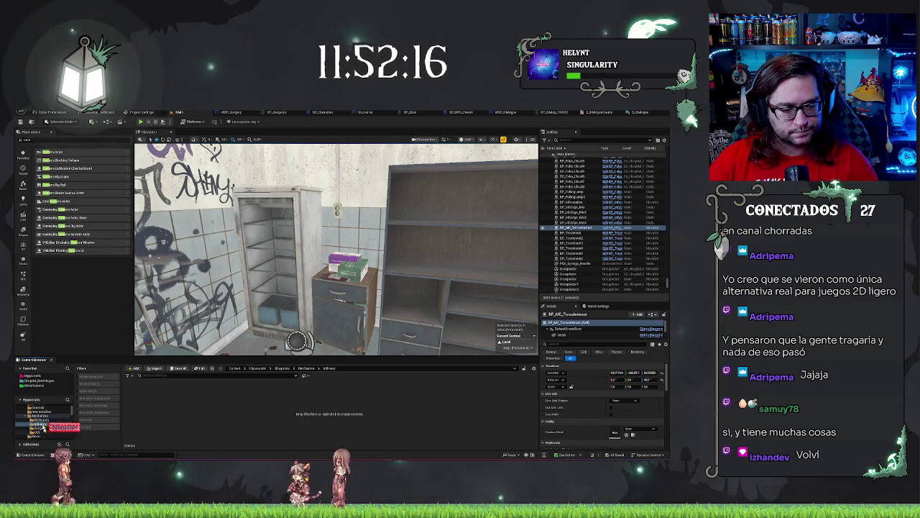
left_click(40, 417)
left_click(39, 411)
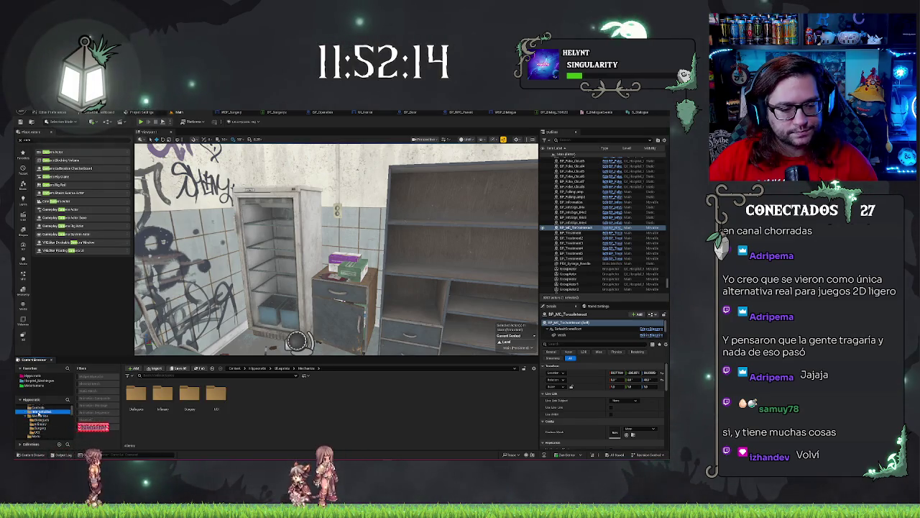
Create a child blueprint class of BP_Interactable and start naming it with a BP_ prefix.
right_click(166, 407)
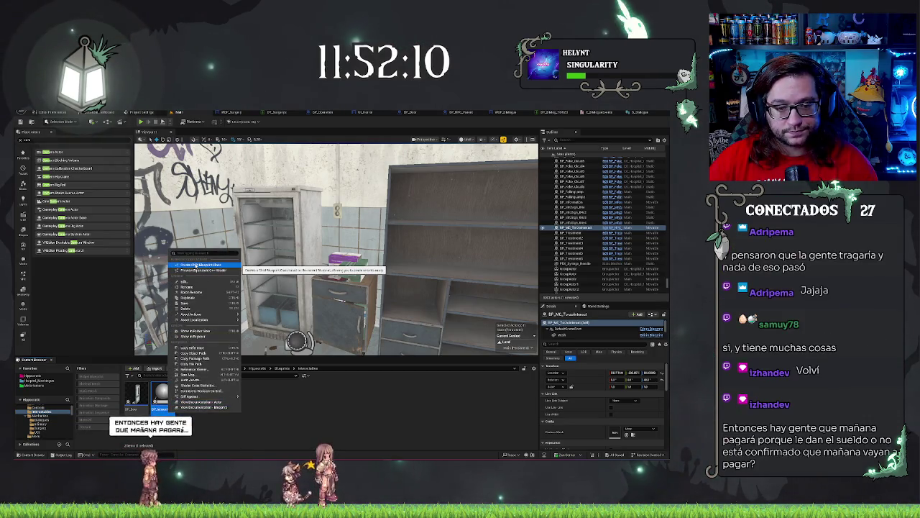
left_click(201, 265)
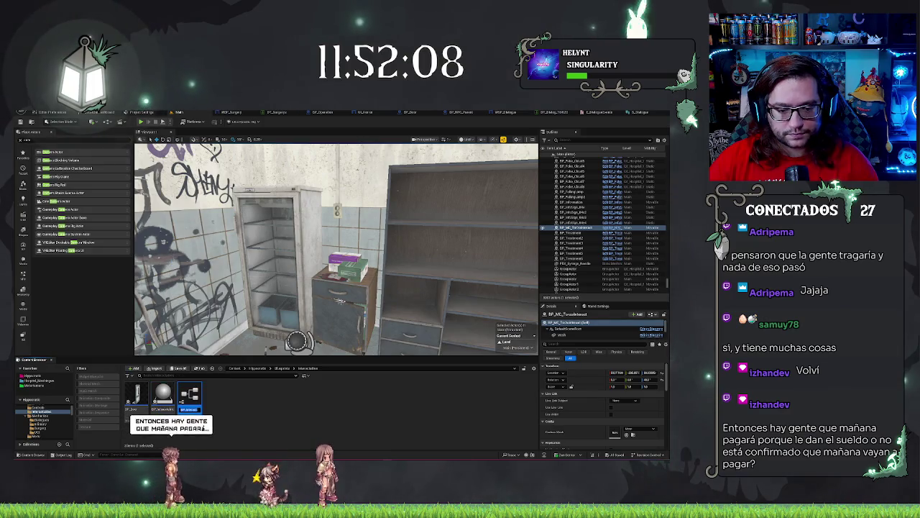
type("BP_")
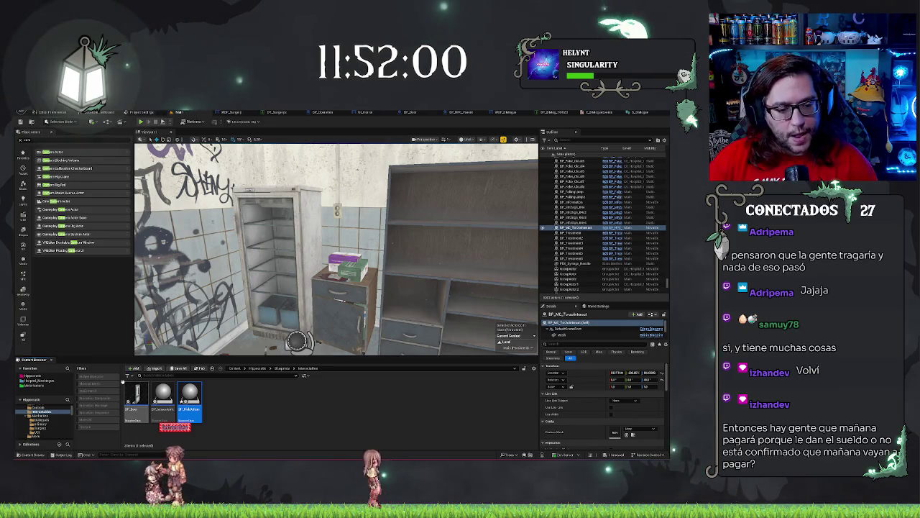
key("Return")
mouse_move(188, 394)
left_mouse_down()
mouse_move(94, 429)
mouse_move(51, 426)
left_mouse_up()
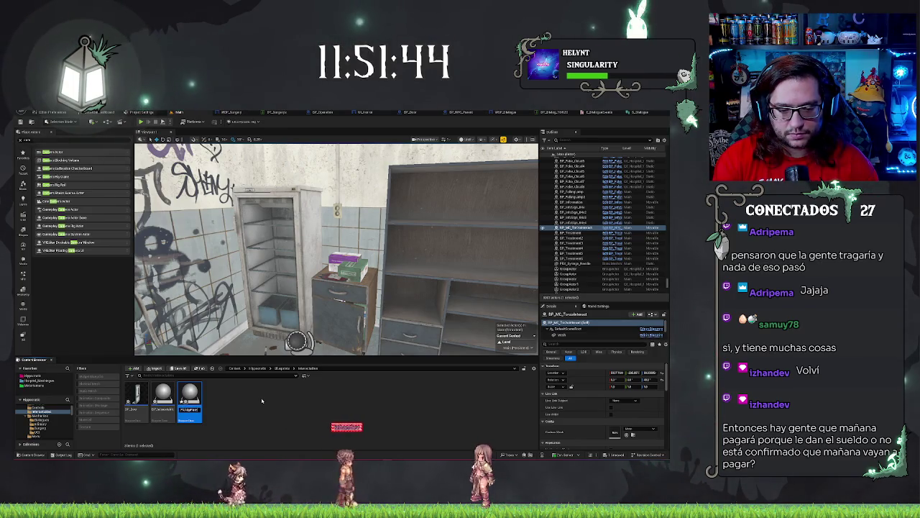
Commit the new child blueprint's name and clear the popup.
key("Return")
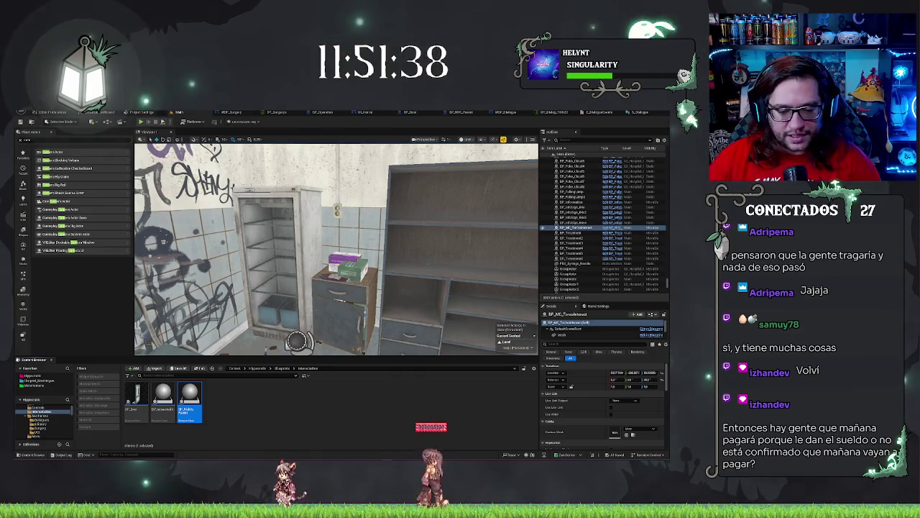
key("ctrl+s")
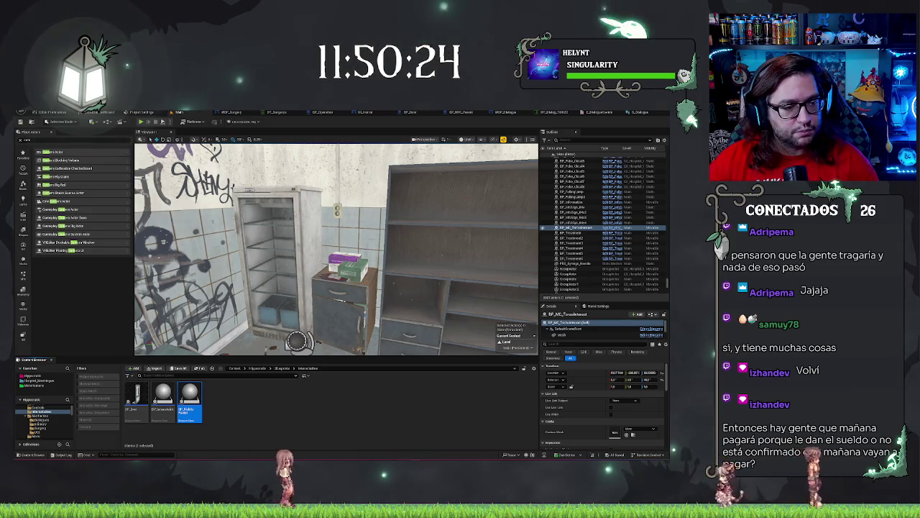
scroll(43, 417, "down", 1)
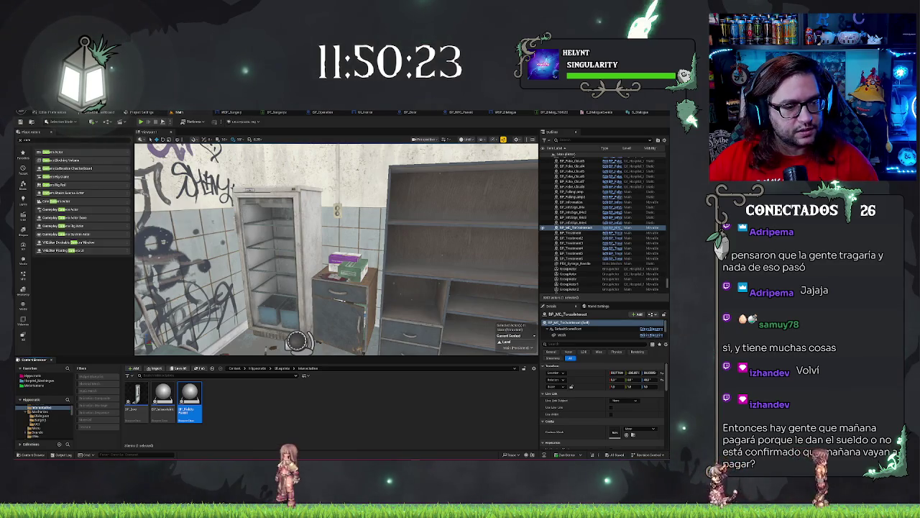
left_click(261, 413)
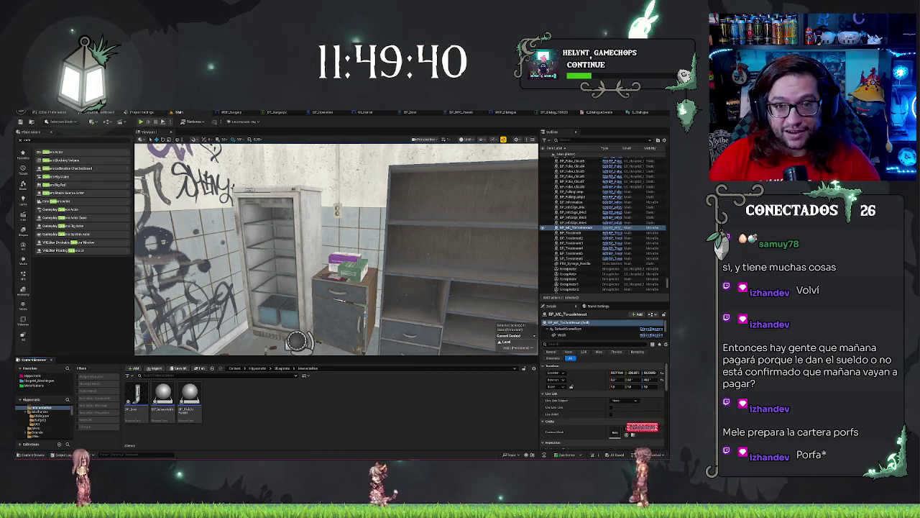
left_click(631, 433)
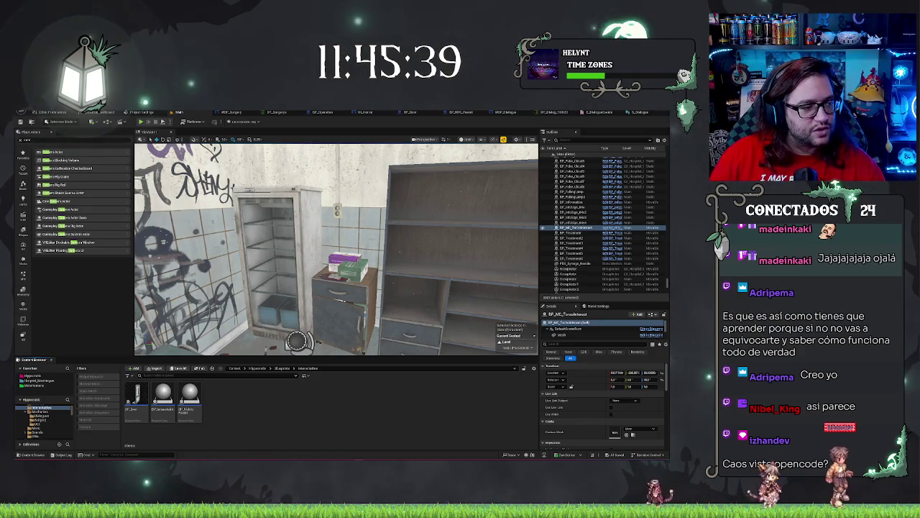
Zoom the viewport toward the old fridge and the cabinet holding medicine boxes.
scroll(336, 249, "up", 3)
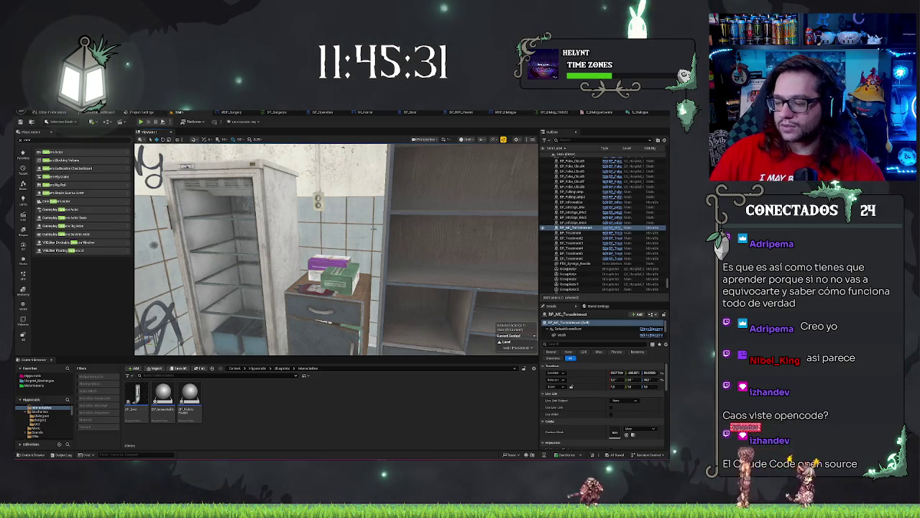
scroll(303, 321, "down", 5)
scroll(336, 248, "up", 3)
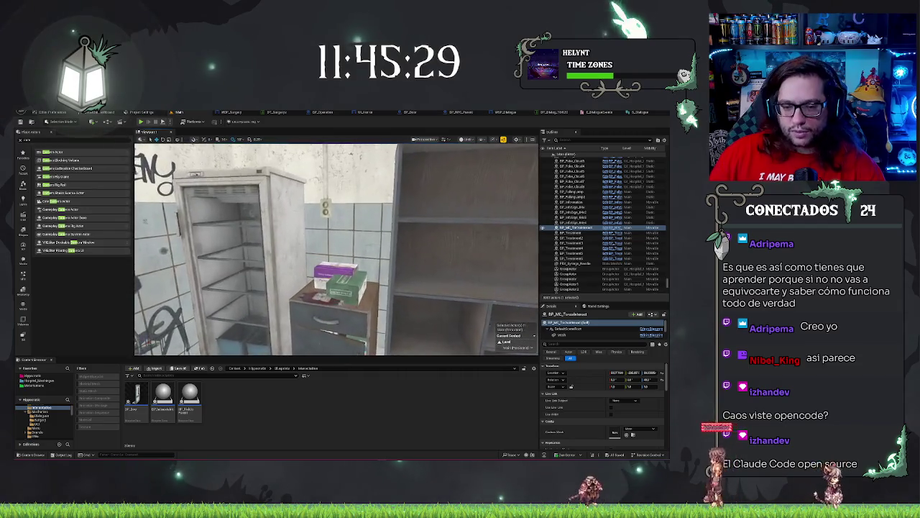
mouse_move(336, 248)
left_mouse_down()
mouse_move(336, 274)
mouse_move(336, 259)
left_mouse_up()
scroll(336, 248, "up", 2)
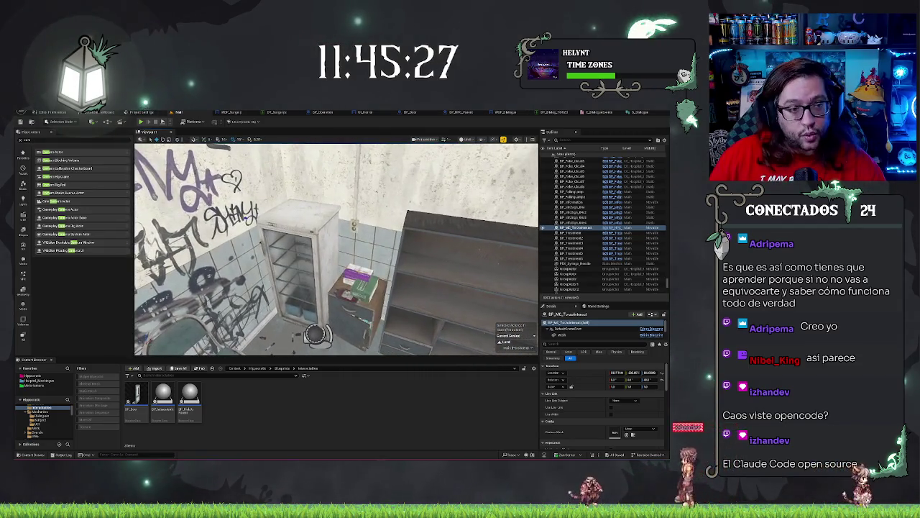
scroll(335, 248, "up", 1)
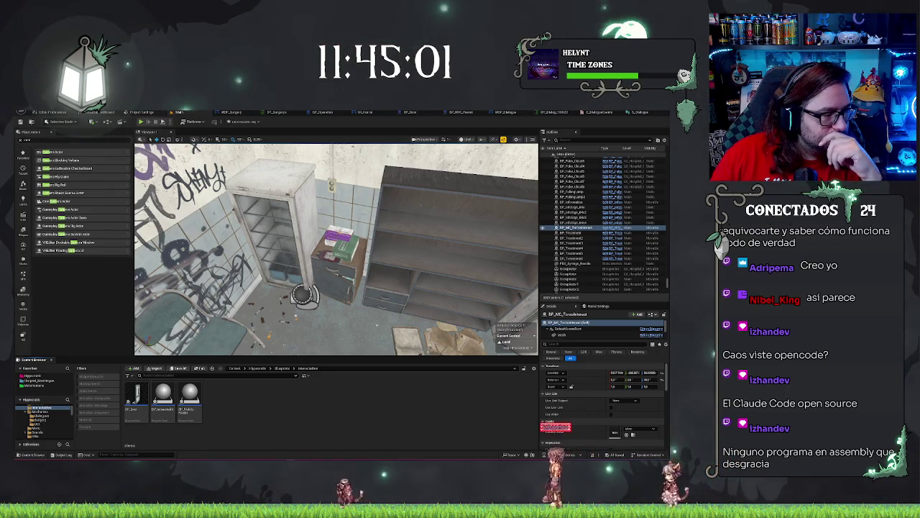
Open BP_PickUpParent and browse the Add component list without adding anything.
double_click(190, 396)
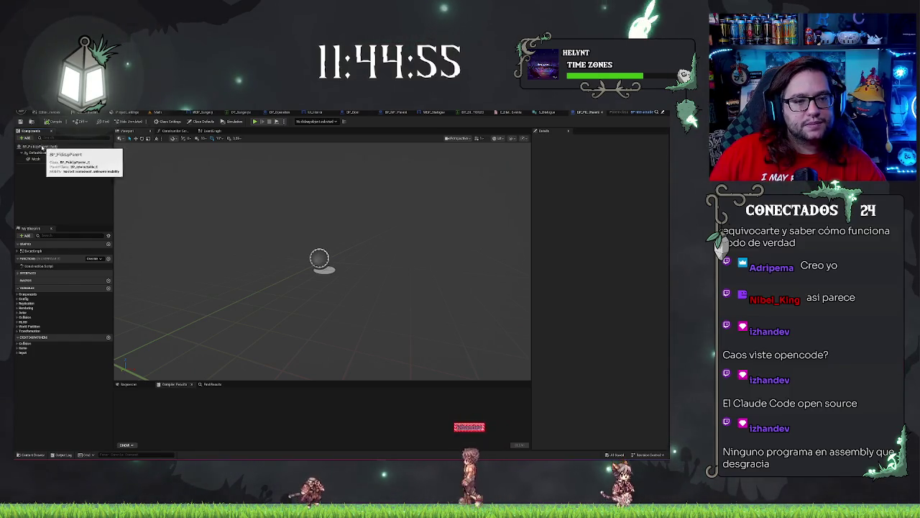
left_click(27, 138)
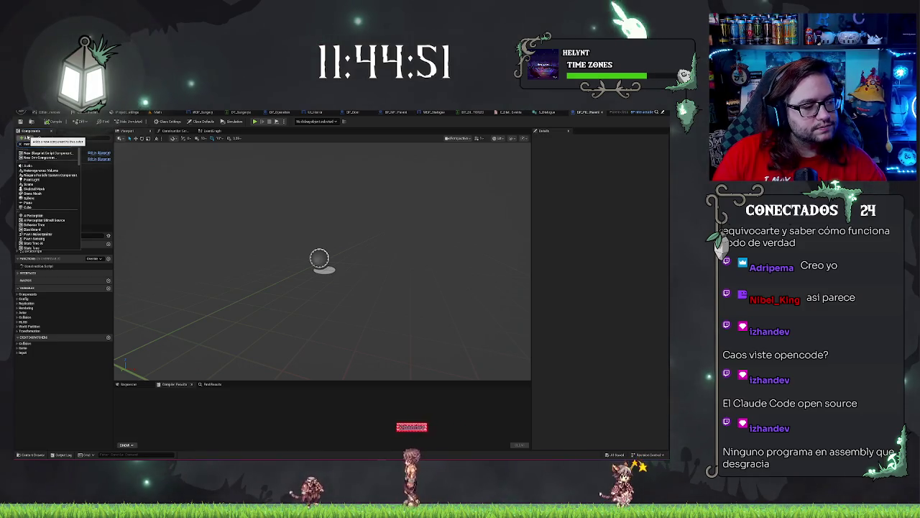
type("man")
key("BackSpace")
key("BackSpace")
key("BackSpace")
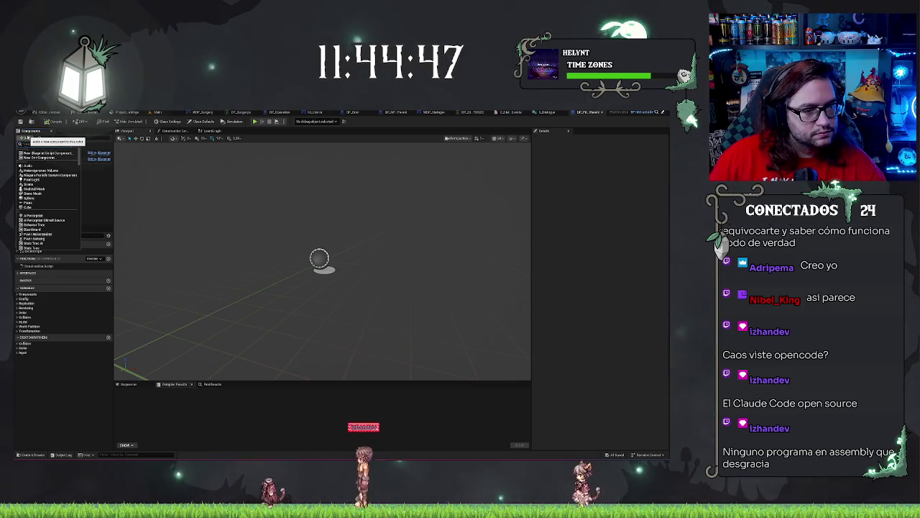
key("Escape")
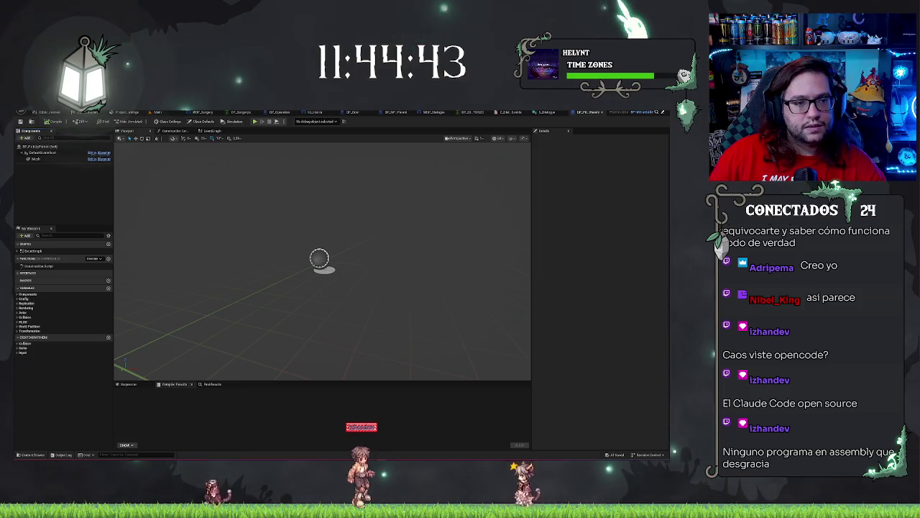
Reopen BP_HorrorCharacter from recent blueprints, close it, and return to the Blueprints folder.
left_click(20, 121)
mouse_move(75, 132)
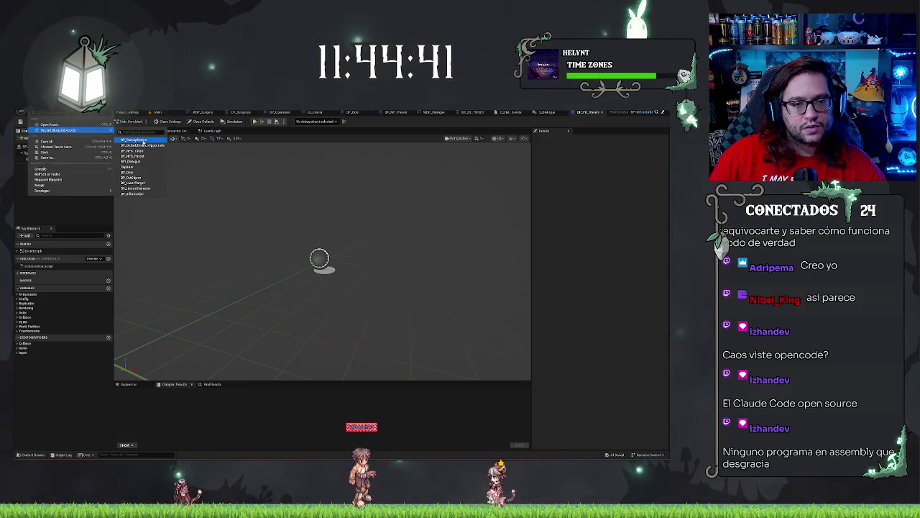
left_click(146, 191)
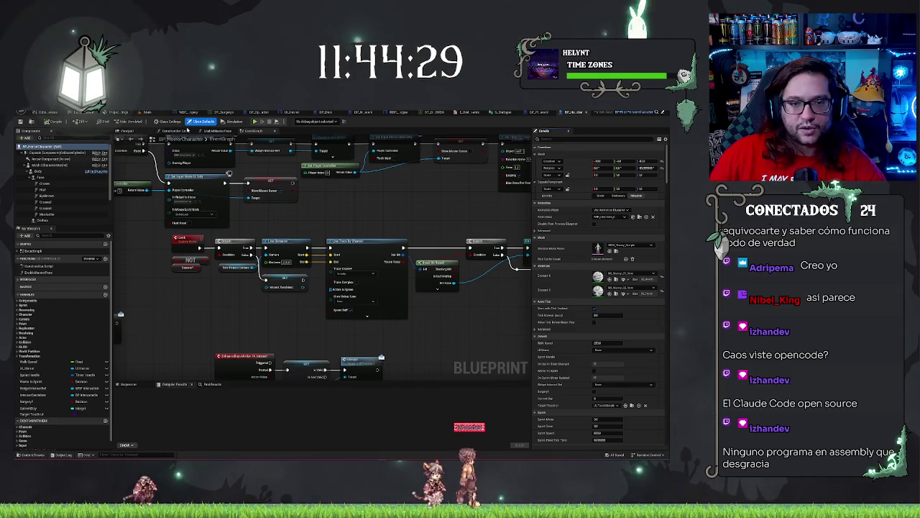
key("ctrl+w")
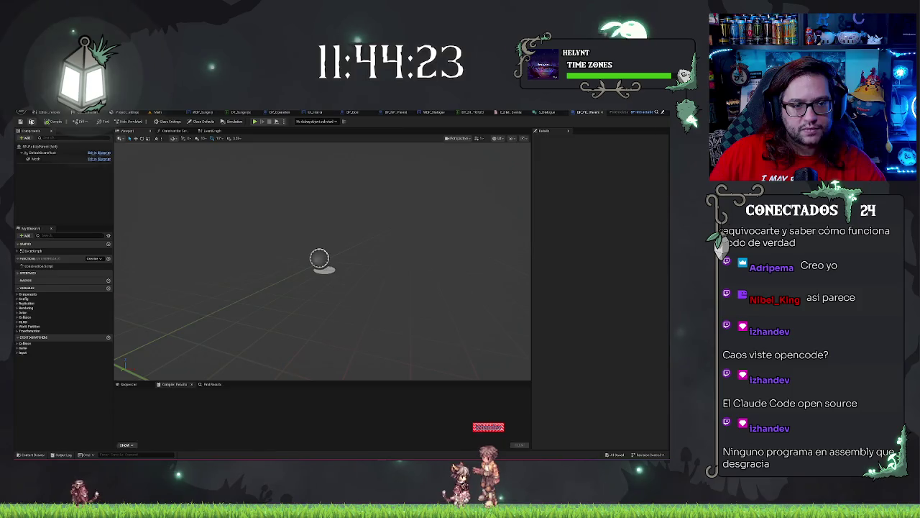
left_click(158, 111)
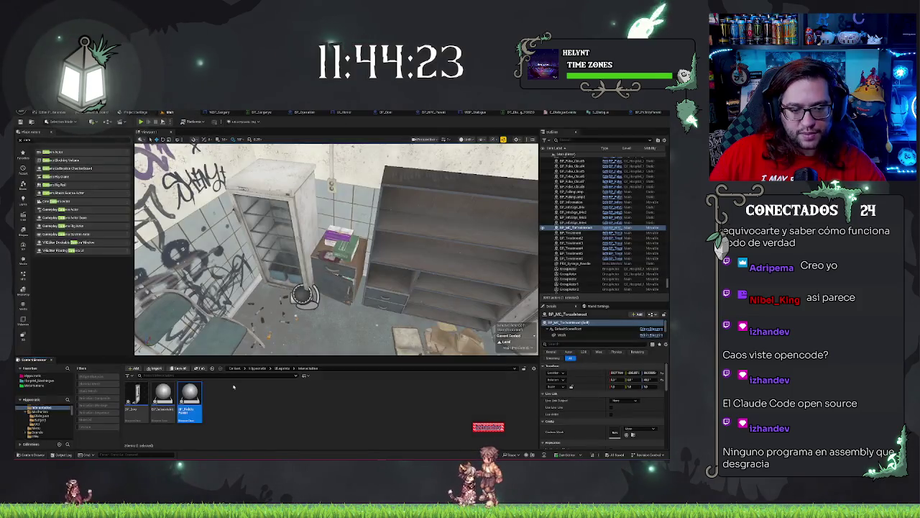
left_click(282, 368)
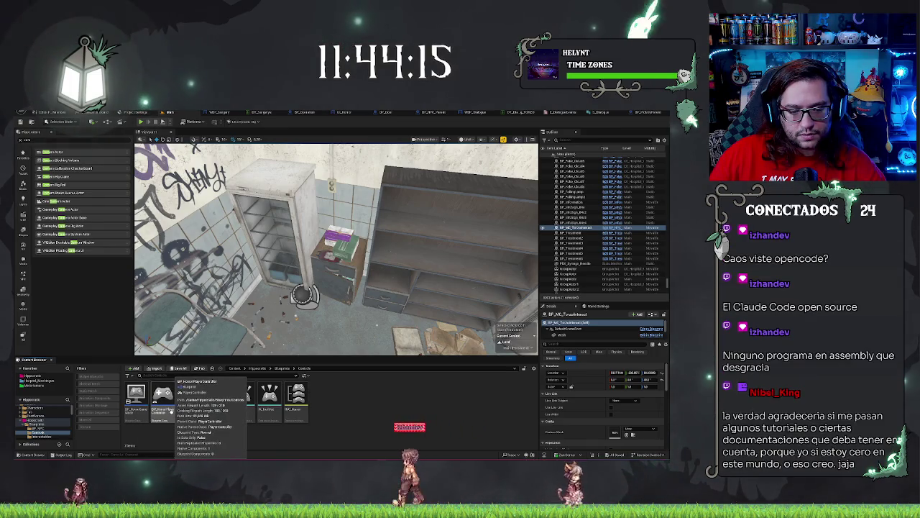
Add a Manager_Interaction component to the BP_HorrorPlayerController blueprint.
double_click(171, 411)
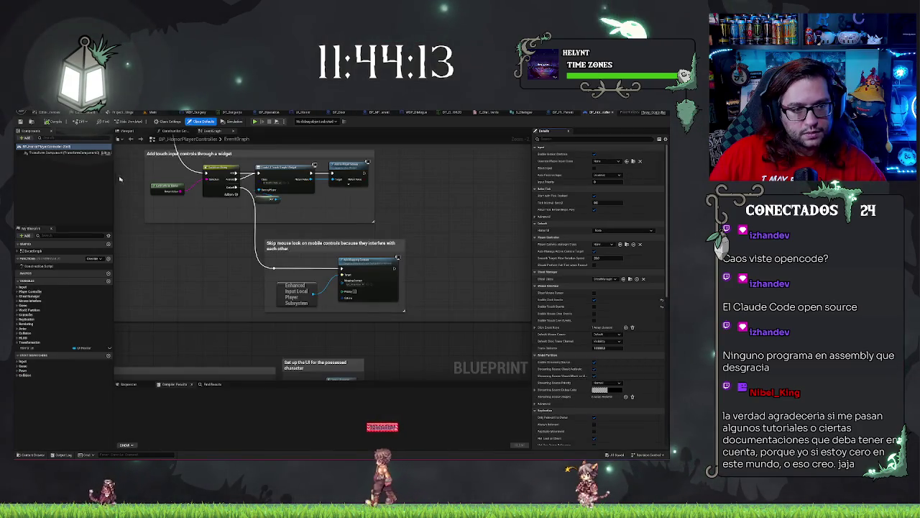
left_click(24, 137)
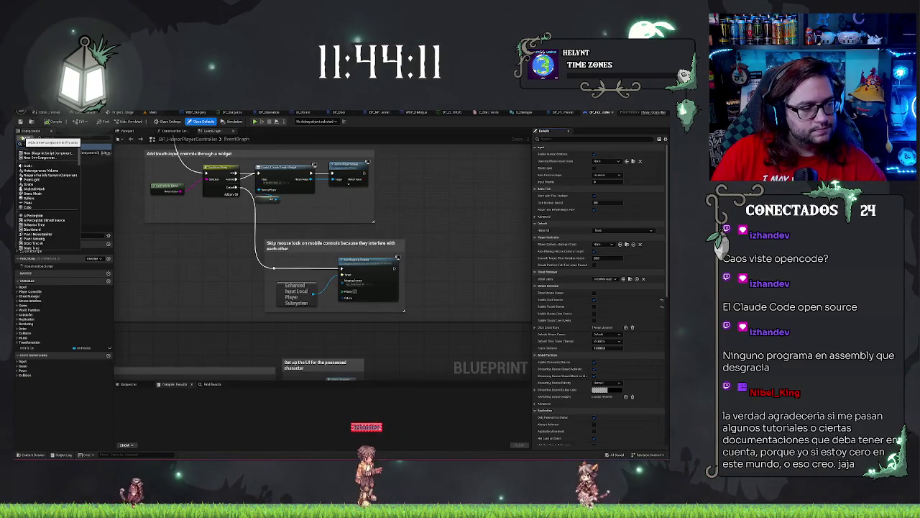
type("manager")
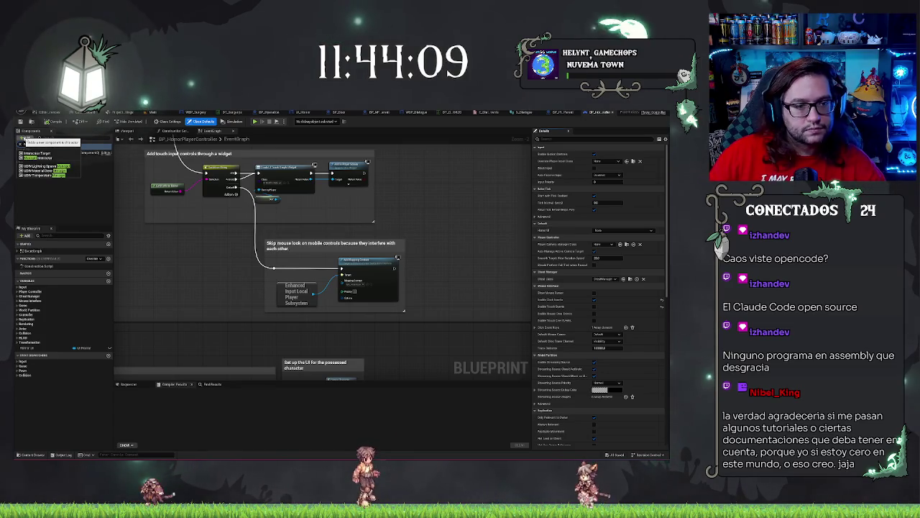
key("Return")
left_click(51, 192)
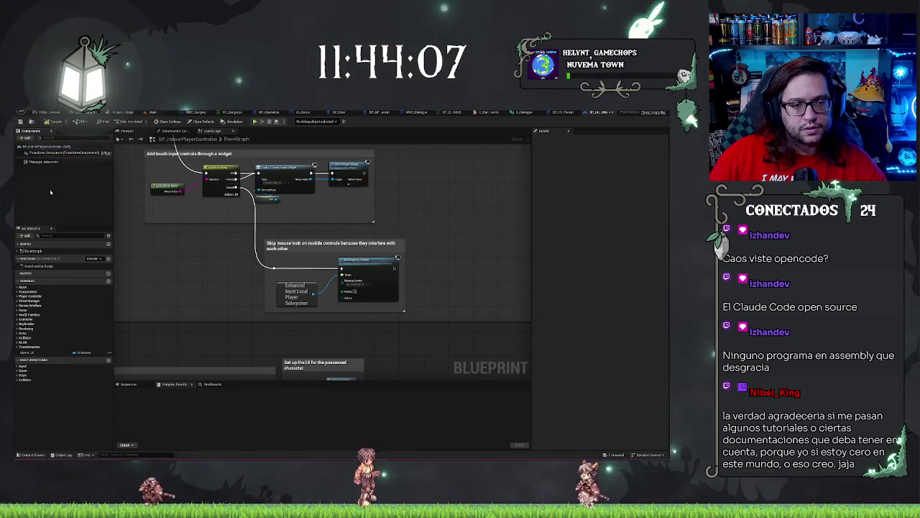
Set the component's Interaction Input Action to IA_Interact, enable Debug, then compile and save.
left_click(55, 163)
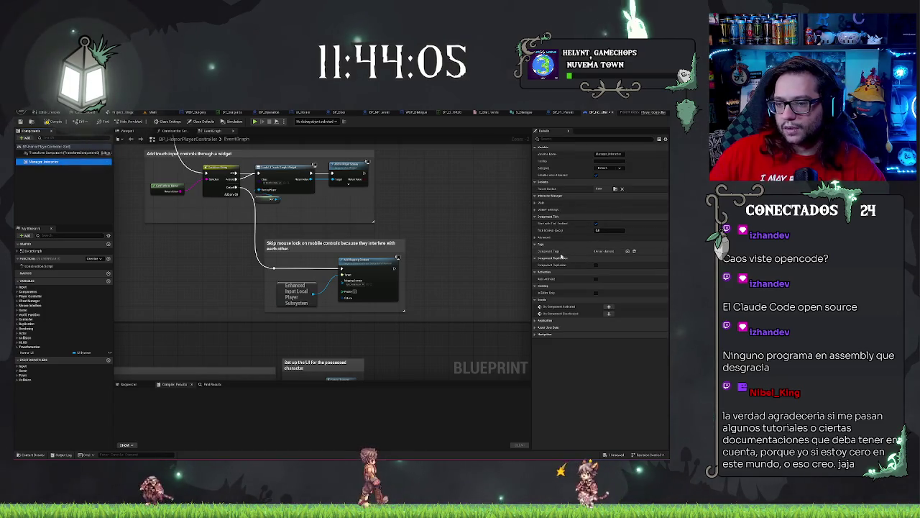
left_click(536, 204)
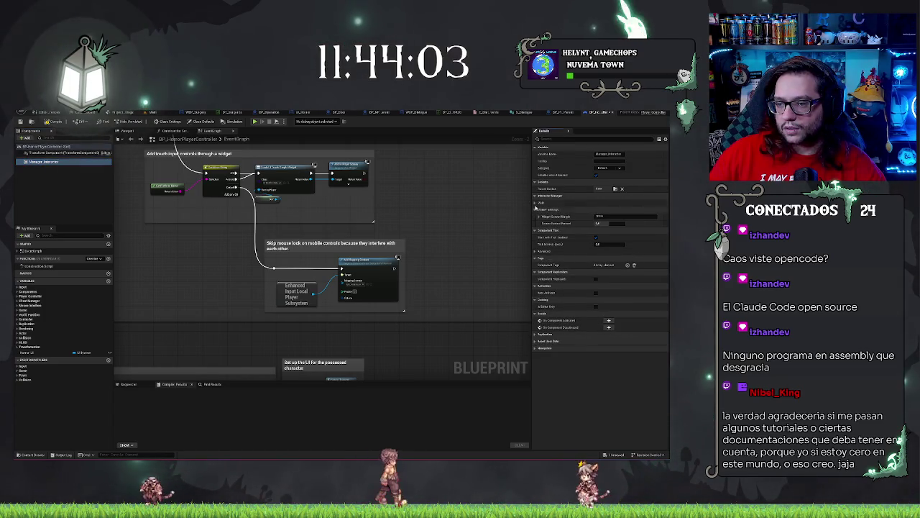
left_click(626, 231)
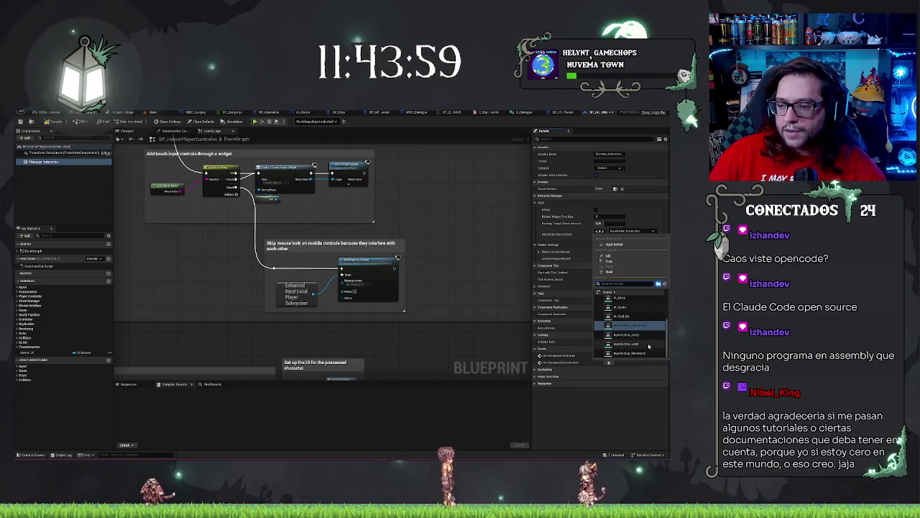
scroll(642, 335, "up", 1)
scroll(642, 334, "up", 3)
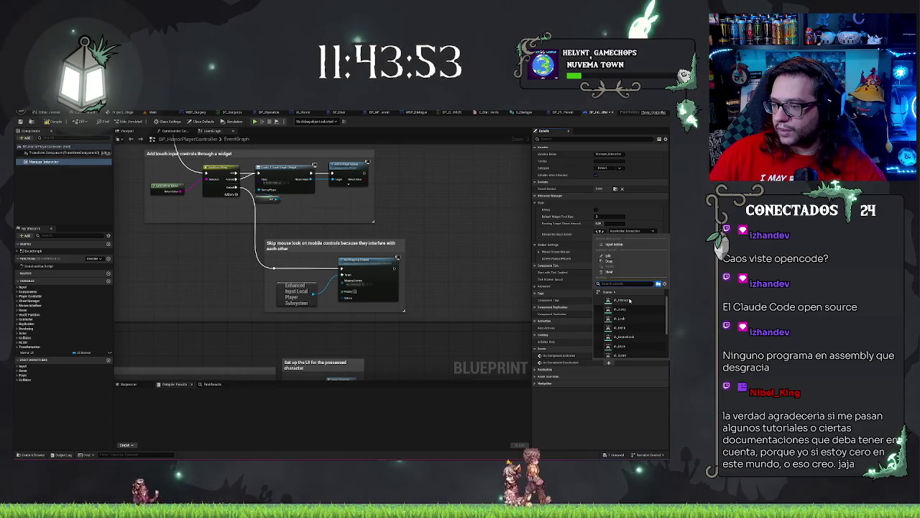
left_click(630, 300)
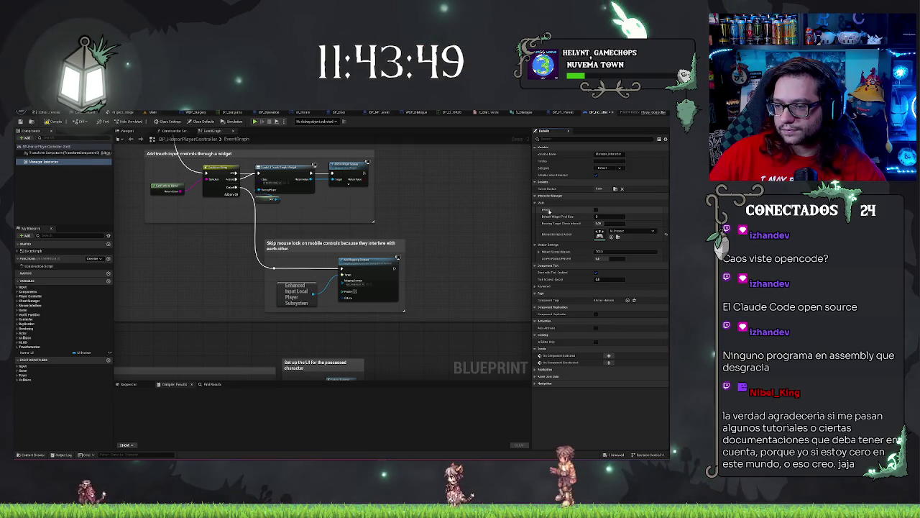
left_click(596, 210)
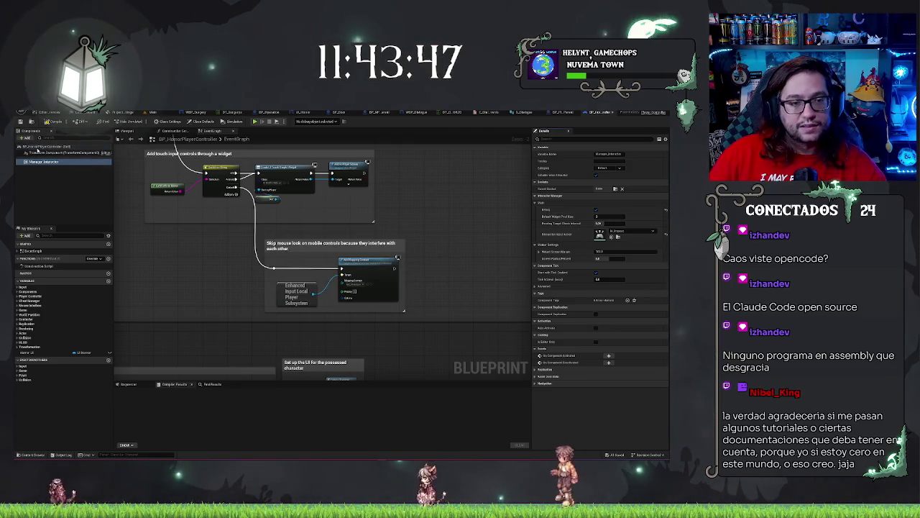
left_click(22, 121)
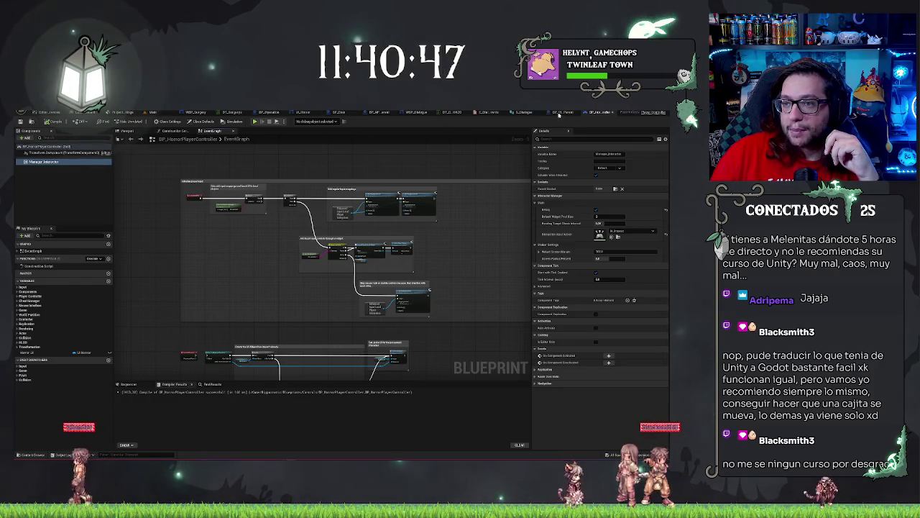
Add the Interaction Target manager component to BP_PickUpParent and compile it with F7.
left_click(560, 112)
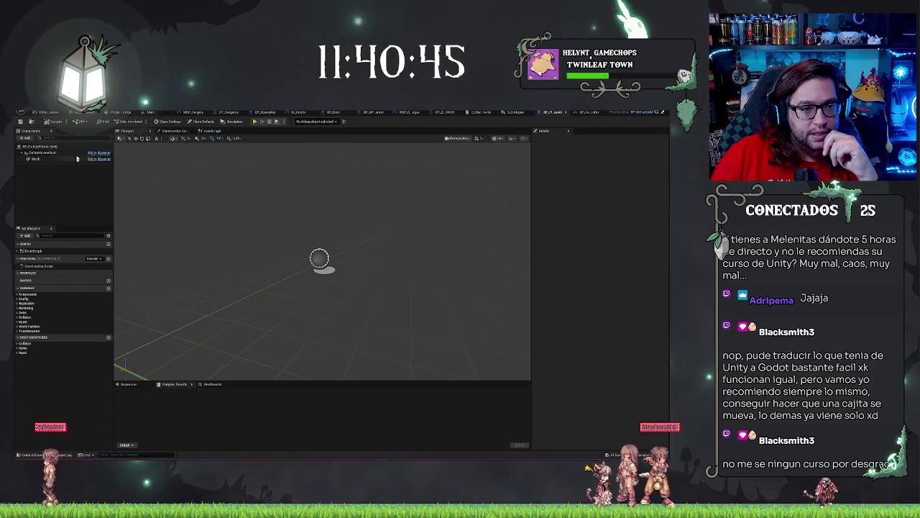
left_click(24, 139)
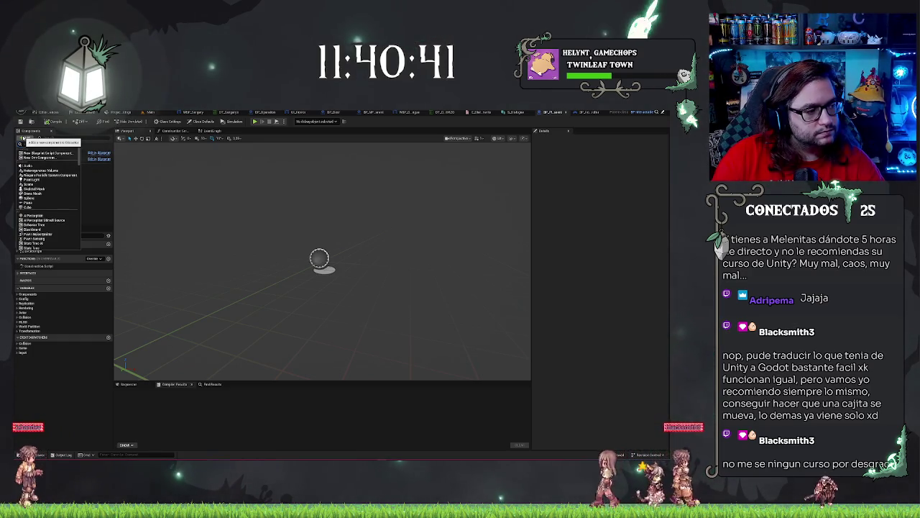
type("inter")
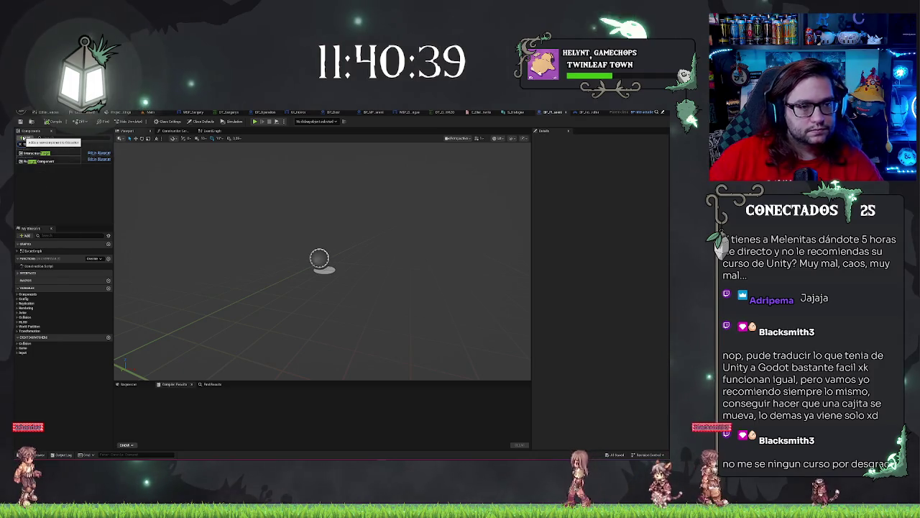
left_click(43, 153)
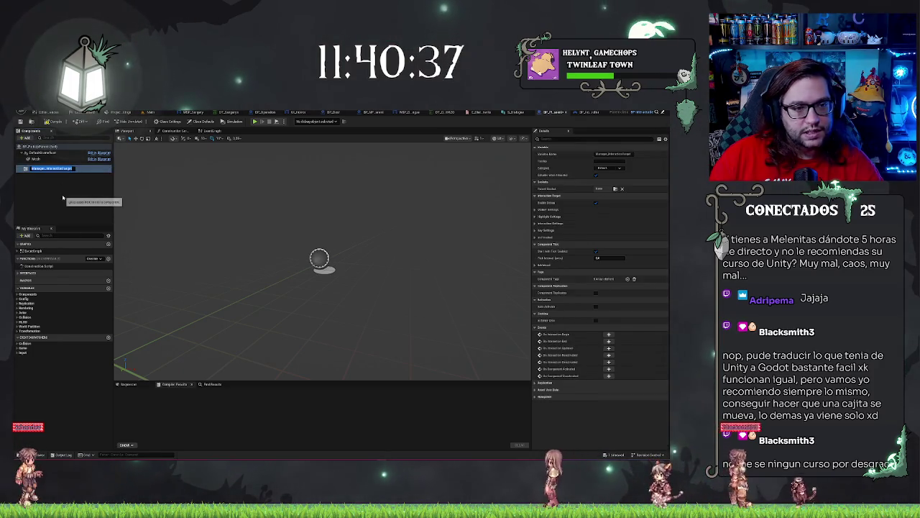
key("F7")
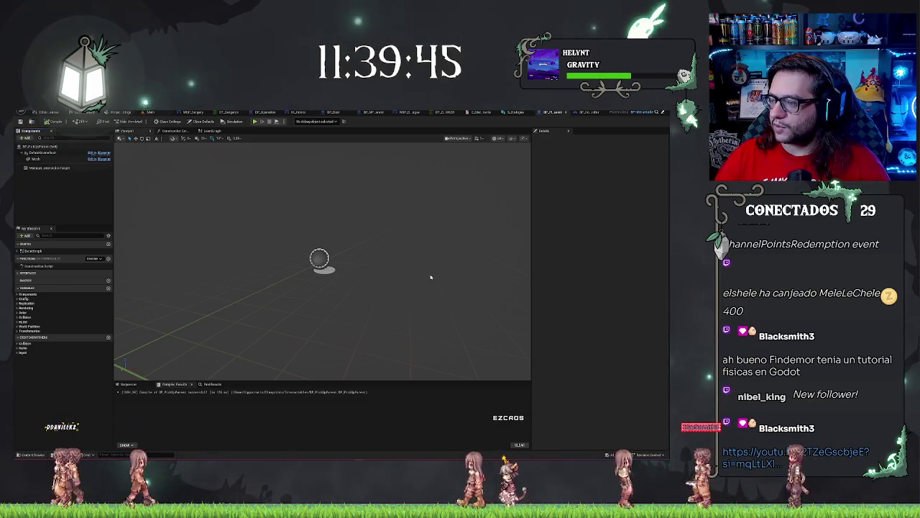
Orbit the pickup preview and inspect its interaction target and Mesh components, then view the hospital level.
left_click_drag(426, 277, 384, 245)
mouse_move(245, 228)
left_mouse_down()
mouse_move(259, 228)
mouse_move(245, 228)
left_mouse_up()
left_click(47, 167)
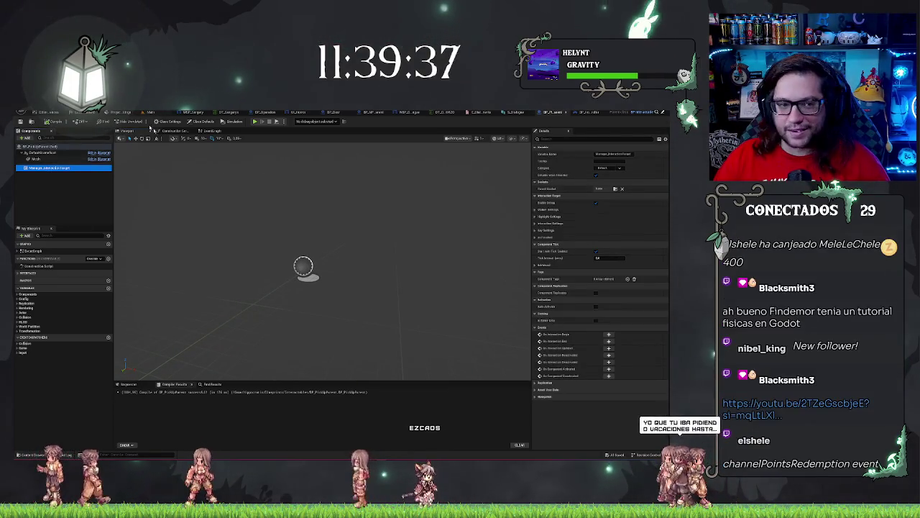
left_click(43, 159)
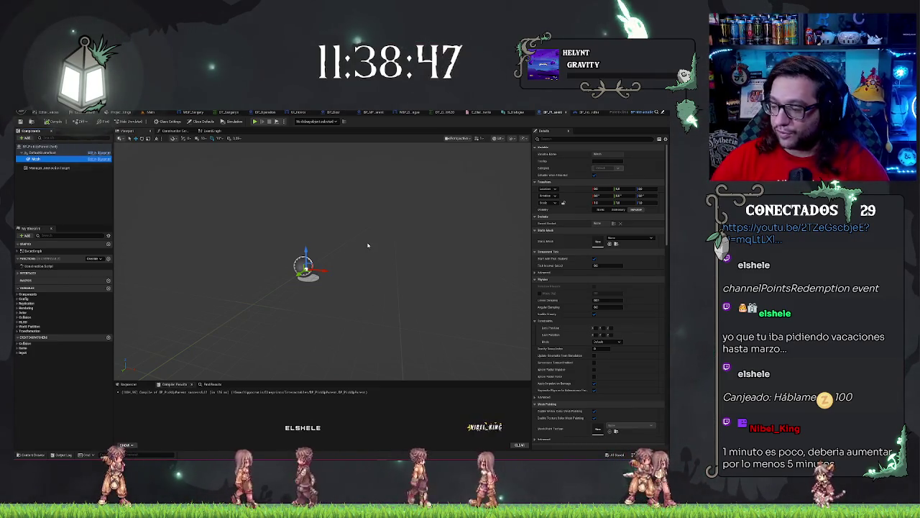
mouse_move(348, 252)
left_mouse_down()
mouse_move(338, 237)
mouse_move(353, 255)
left_mouse_up()
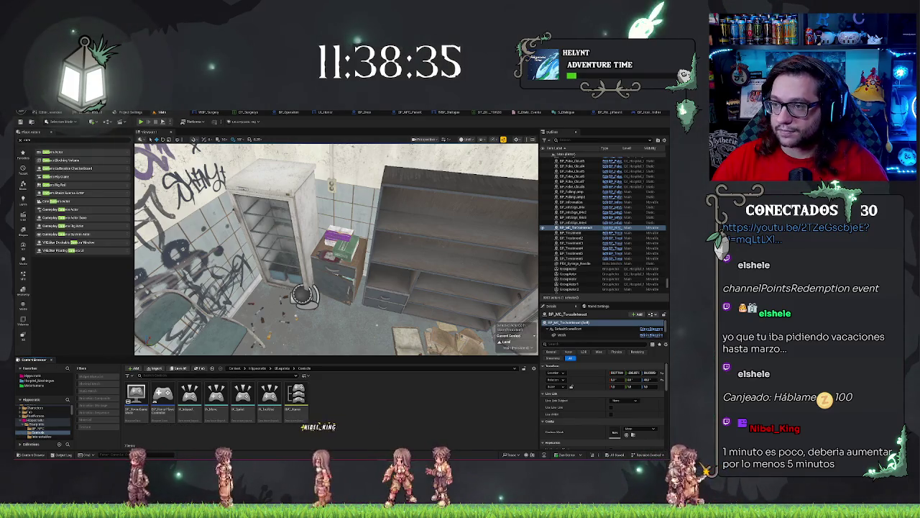
Check the player controller graph, then return to the pickup blueprint and select its interaction target.
left_click(642, 112)
left_click(581, 113)
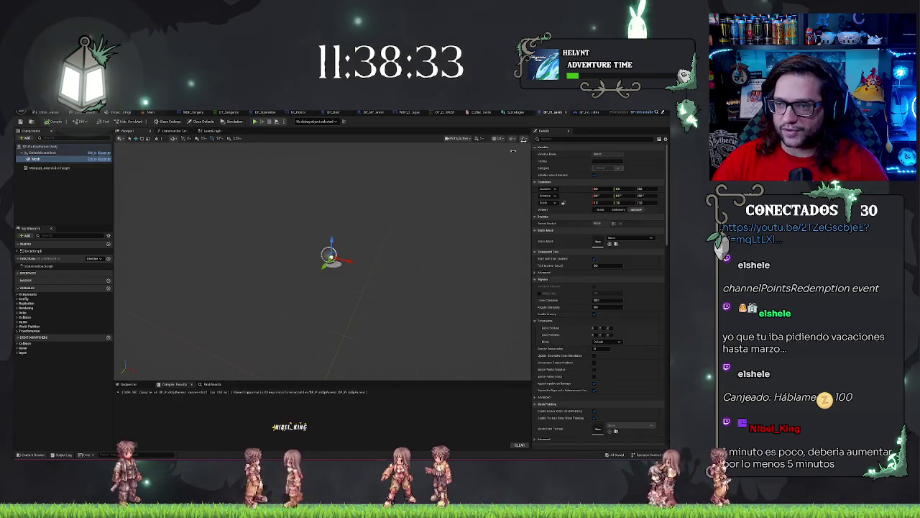
mouse_move(431, 243)
left_mouse_down()
mouse_move(417, 244)
mouse_move(431, 243)
left_mouse_up()
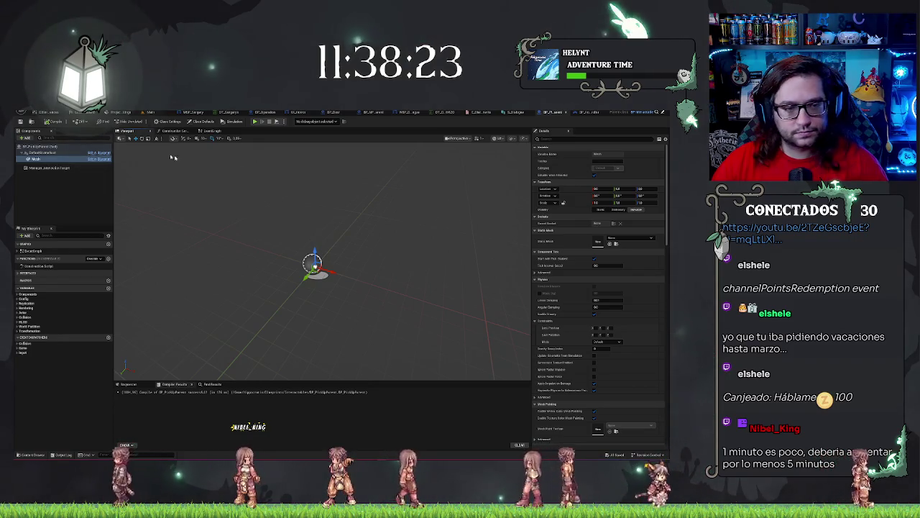
left_click(49, 167)
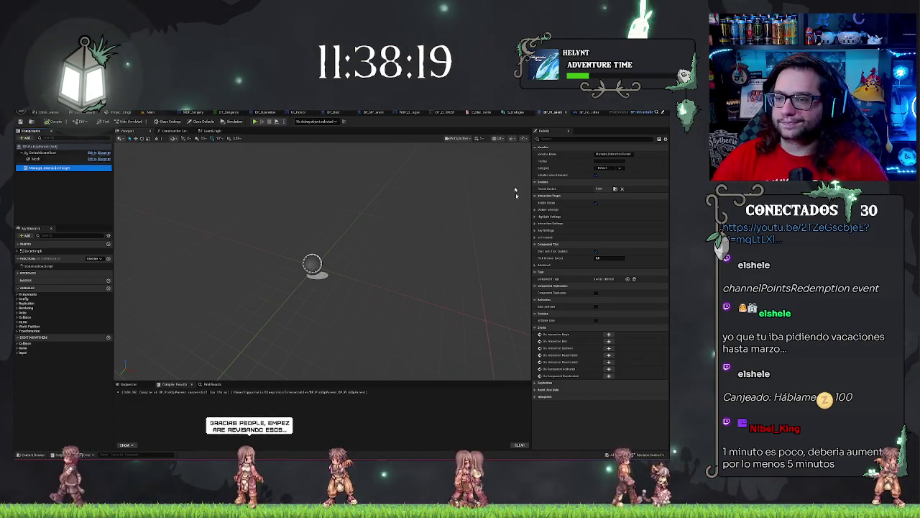
Expand the interaction target's Key Settings, Widget, Highlight and Interaction Settings groups in Details.
left_click(536, 230)
left_click(537, 222)
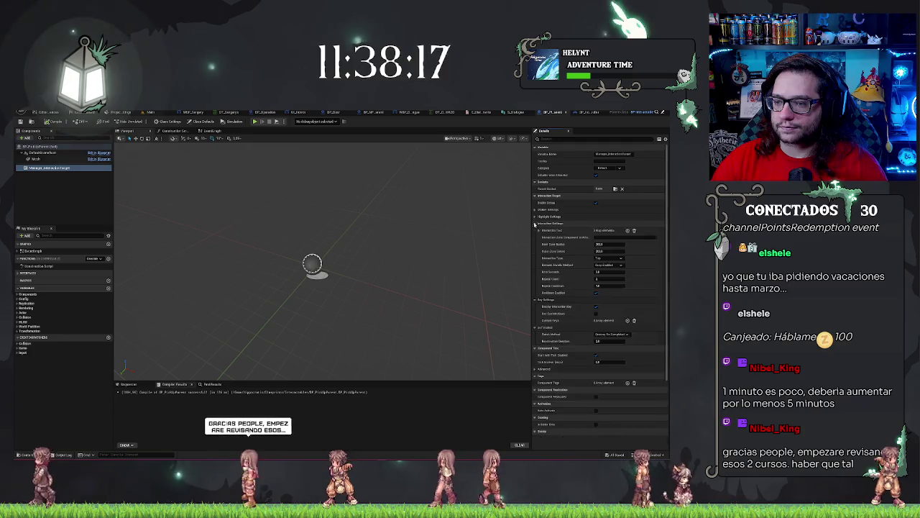
left_click(536, 209)
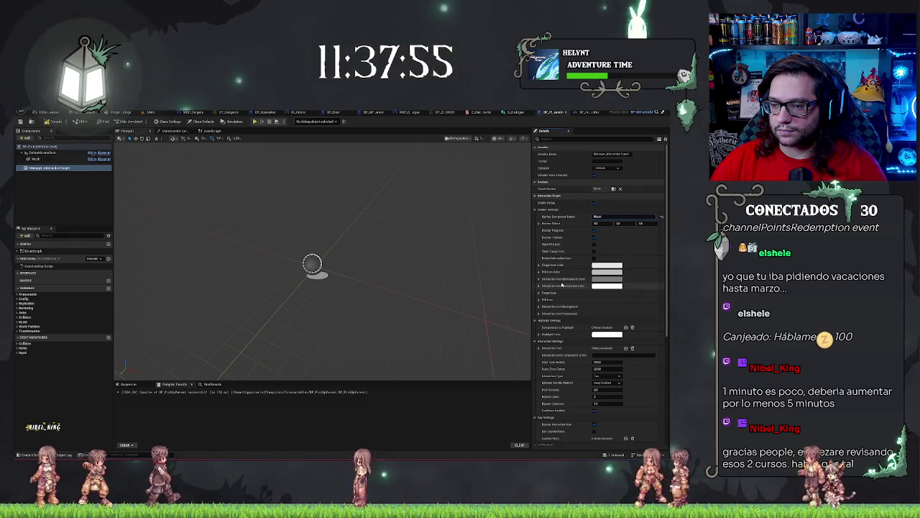
scroll(545, 273, "down", 2)
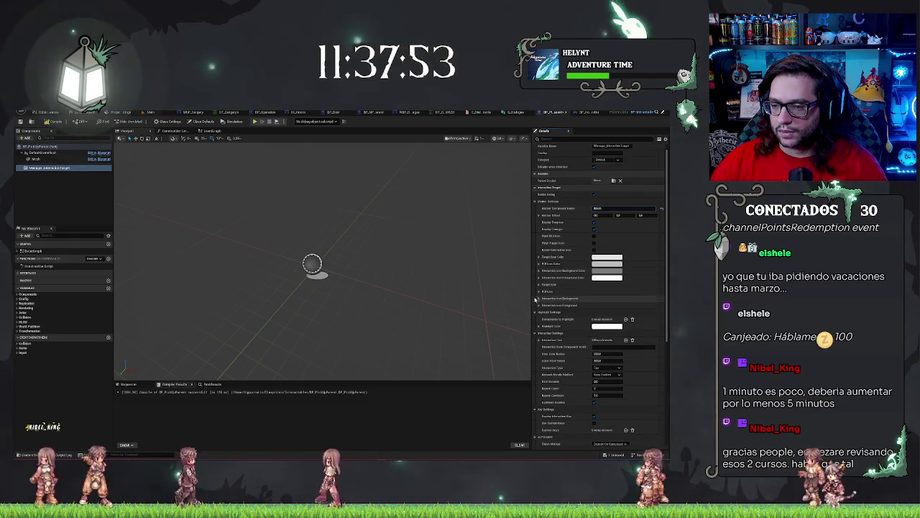
scroll(546, 262, "down", 2)
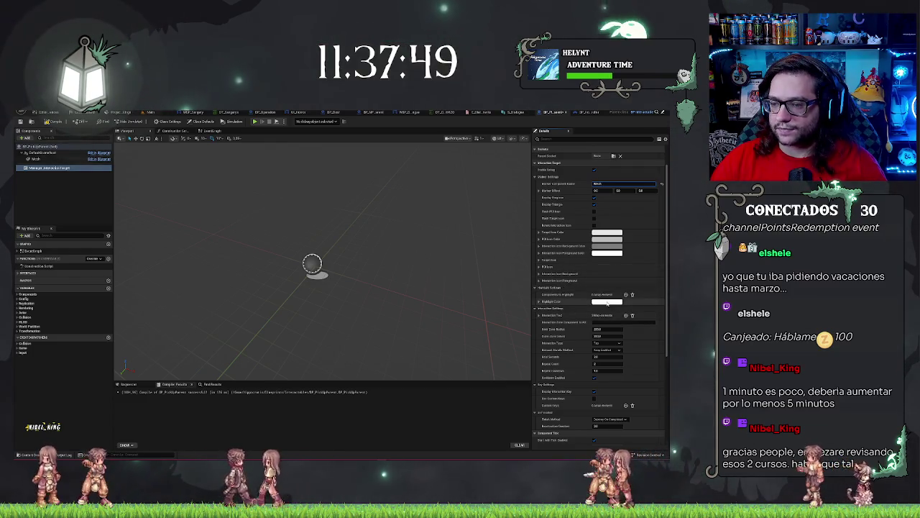
Change the interaction target's Highlight Color from white to yellow.
left_click(607, 301)
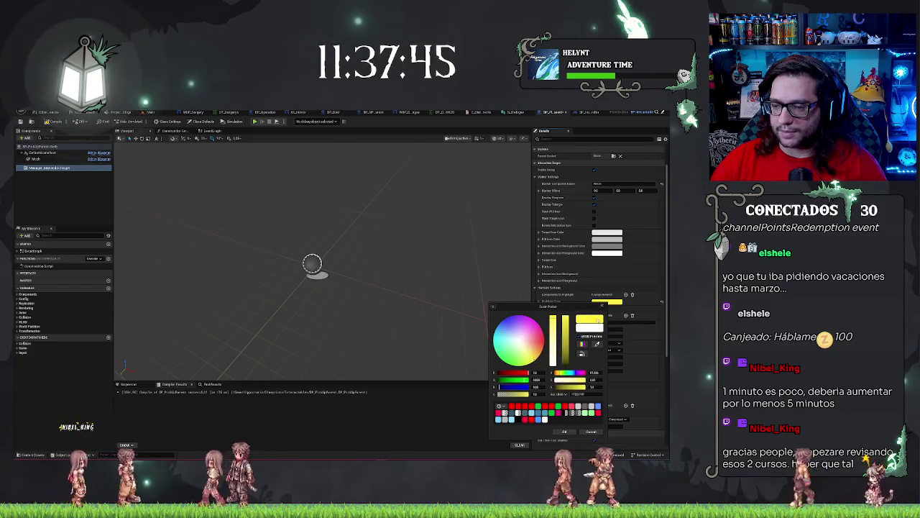
left_click(599, 306)
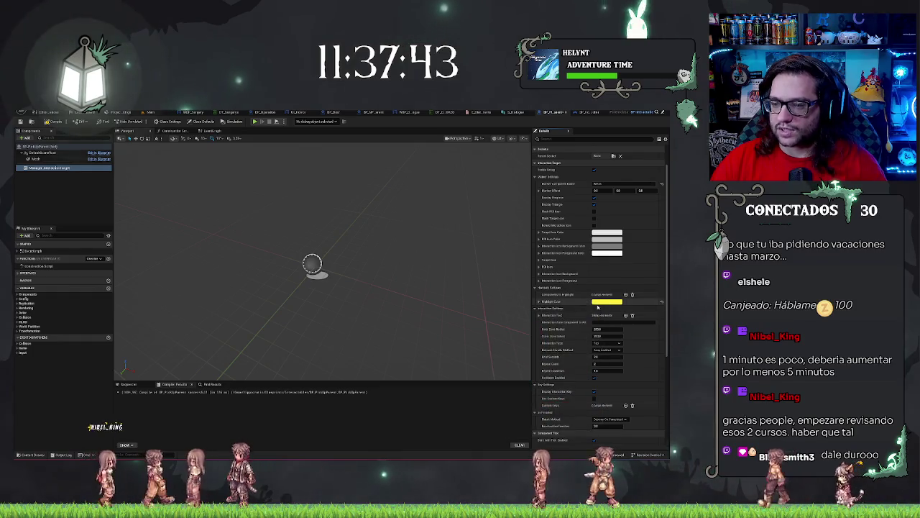
scroll(568, 295, "down", 2)
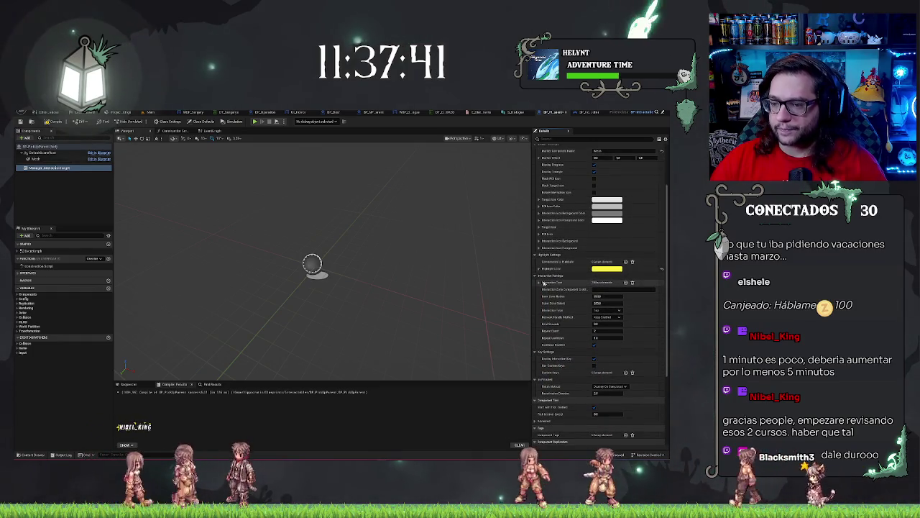
Replace the first interaction prompt text with 'Pick Up' and move on to the Interacting... text.
left_click(542, 282)
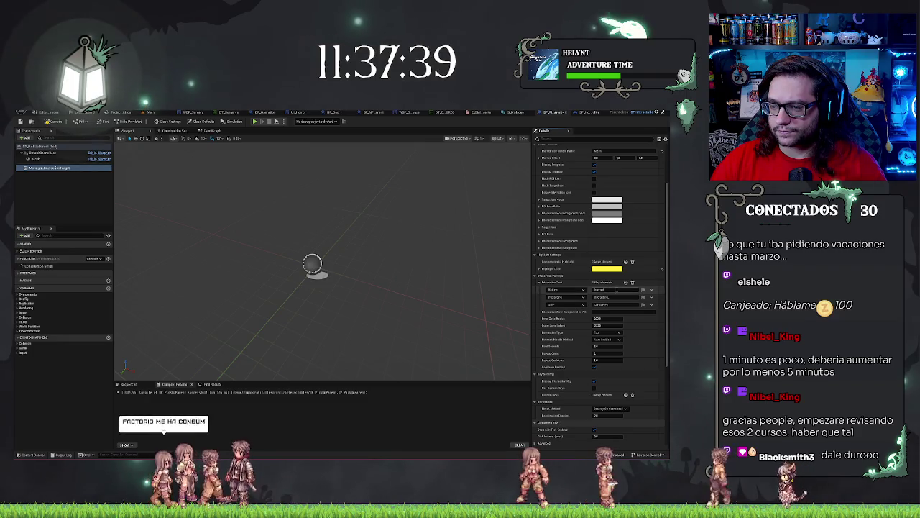
left_click(617, 289)
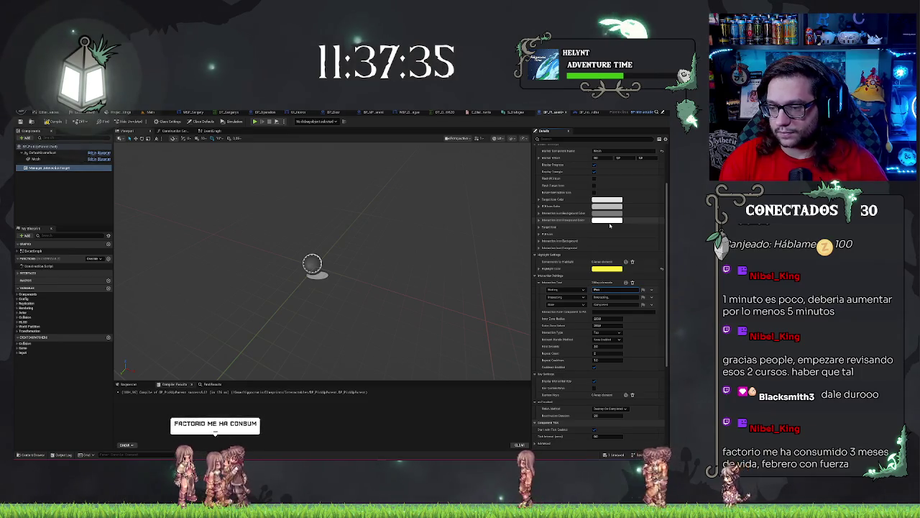
type("Pick Up")
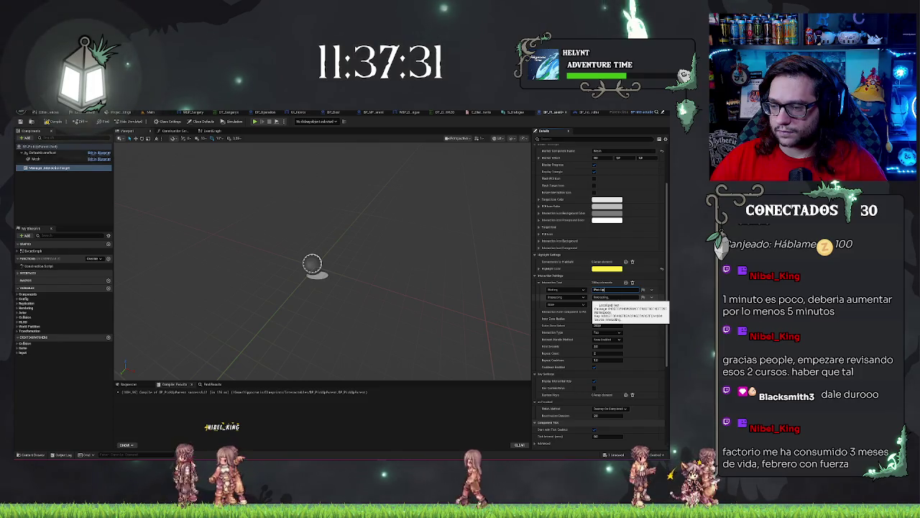
left_click(617, 297)
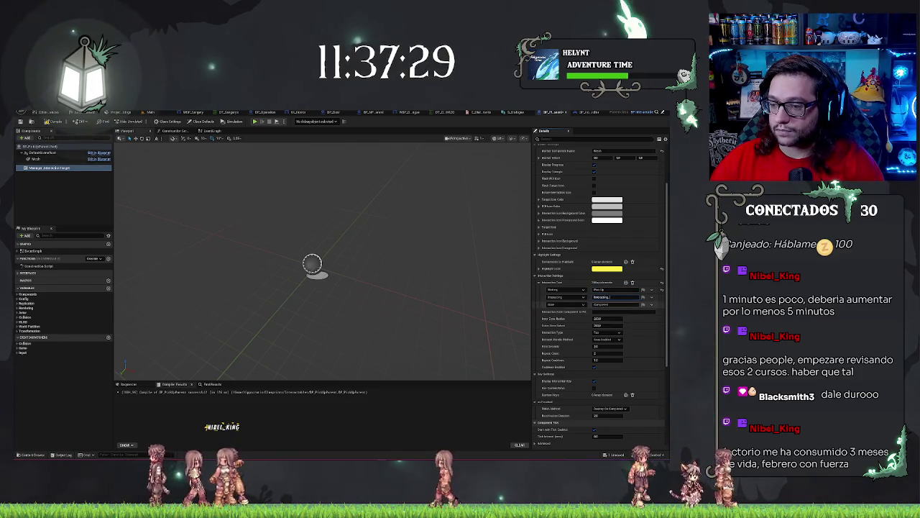
key("Tab")
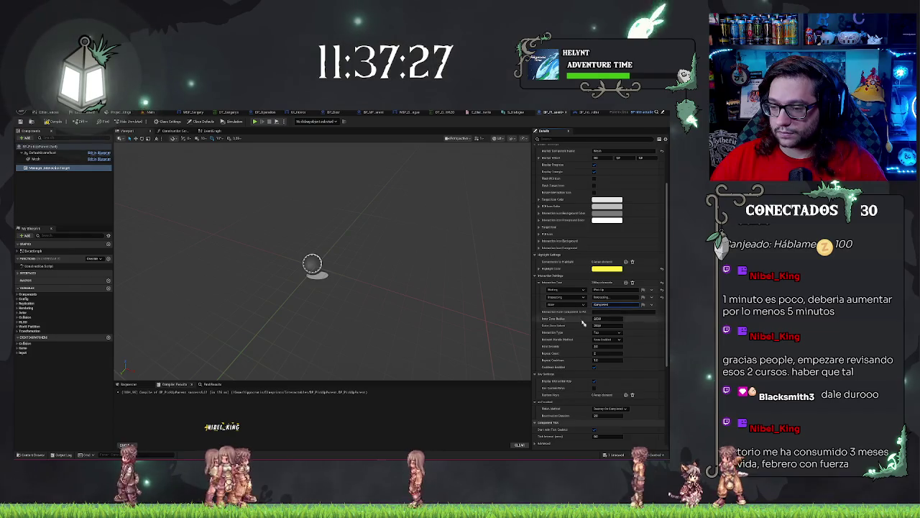
scroll(583, 323, "down", 1)
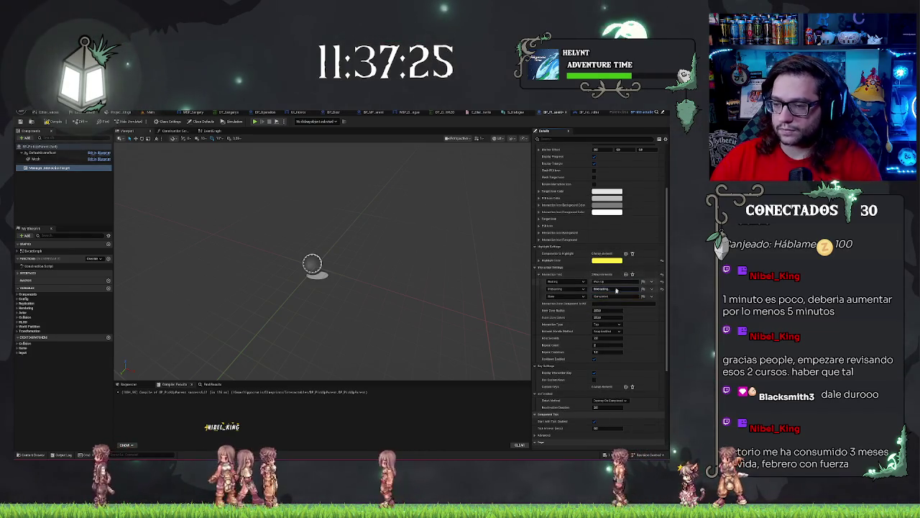
left_click(616, 289)
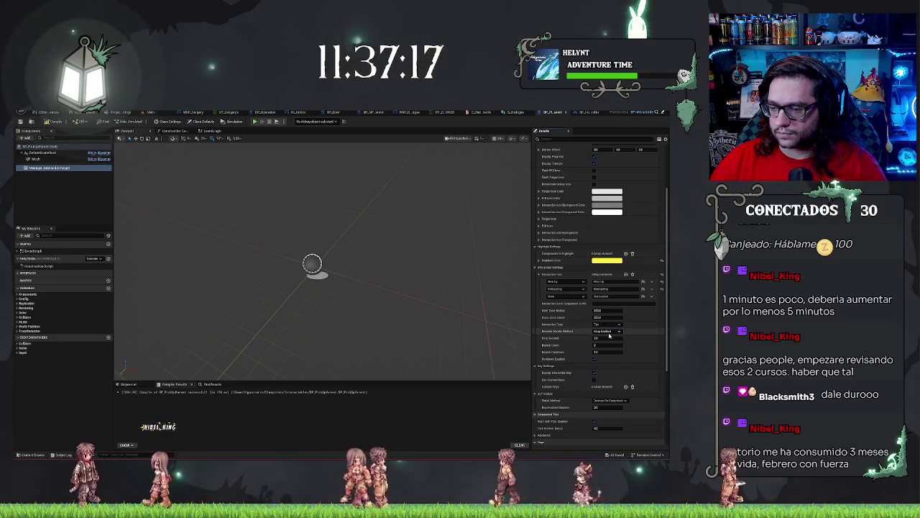
left_click(609, 331)
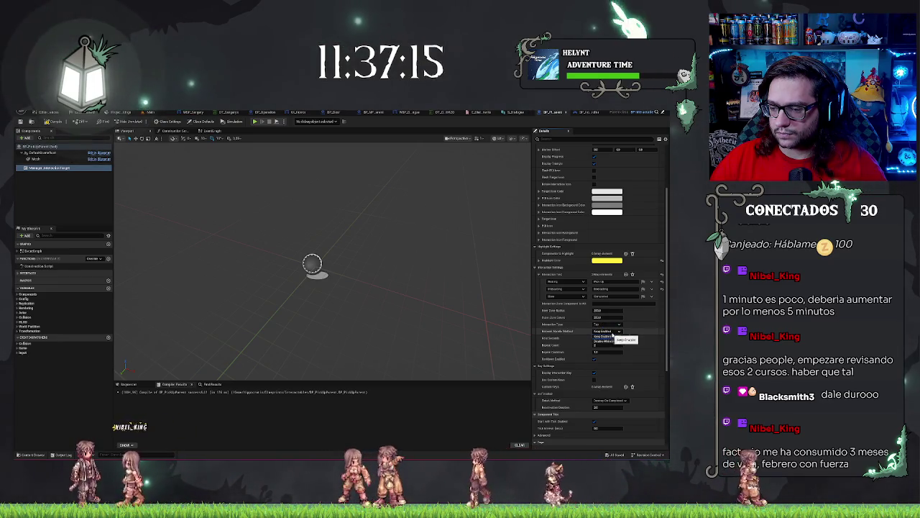
left_click(604, 336)
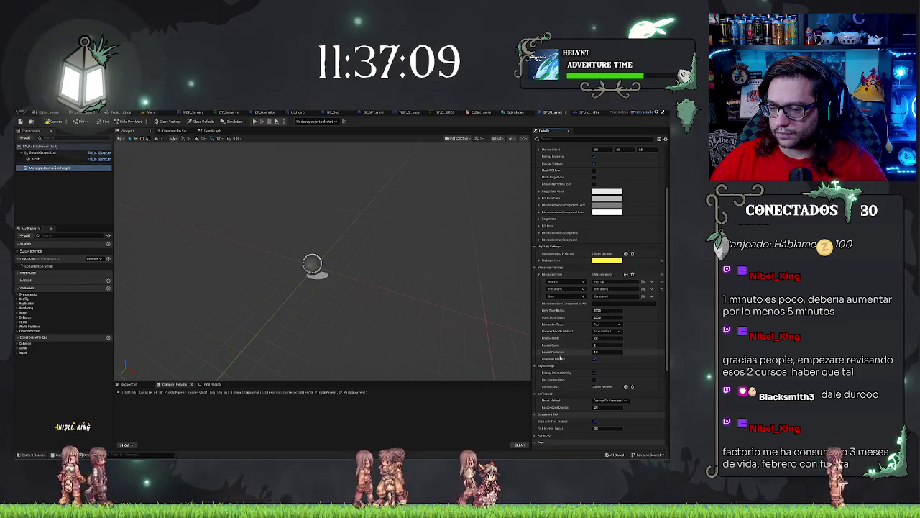
scroll(561, 360, "down", 1)
scroll(560, 360, "down", 1)
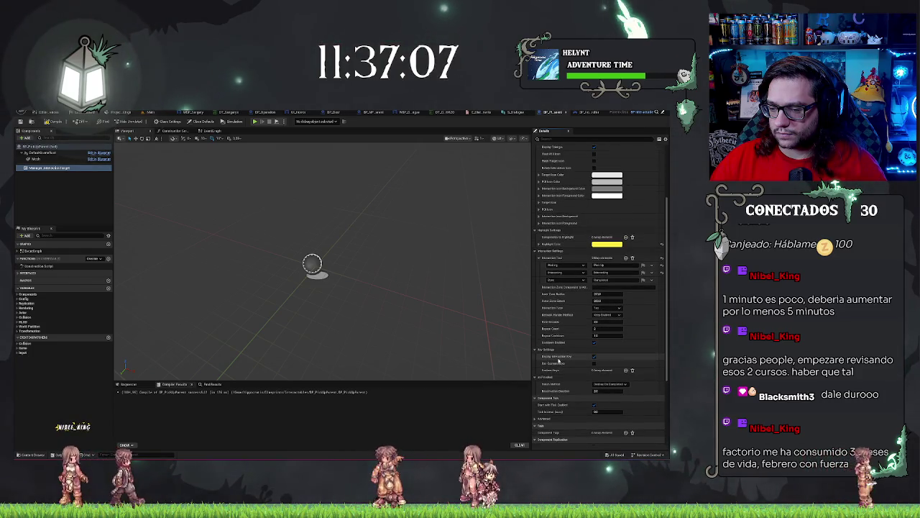
left_click_drag(489, 309, 498, 311)
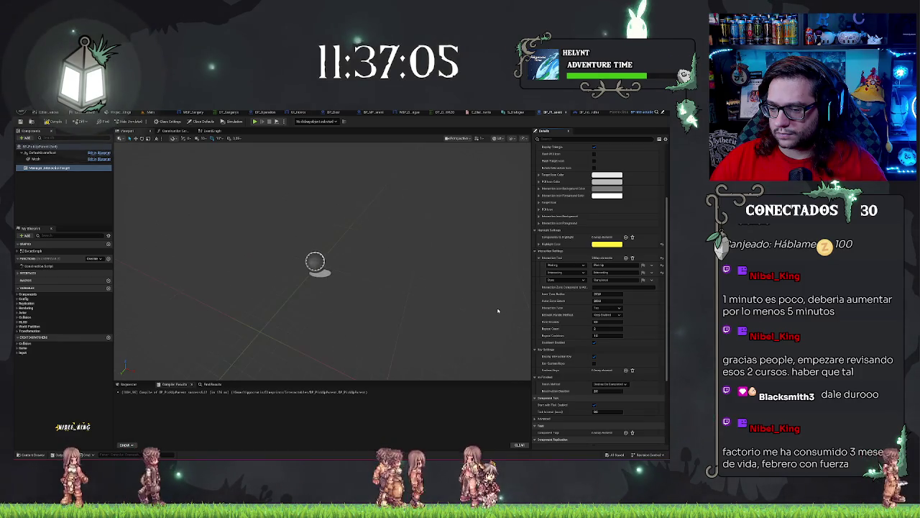
scroll(596, 328, "down", 3)
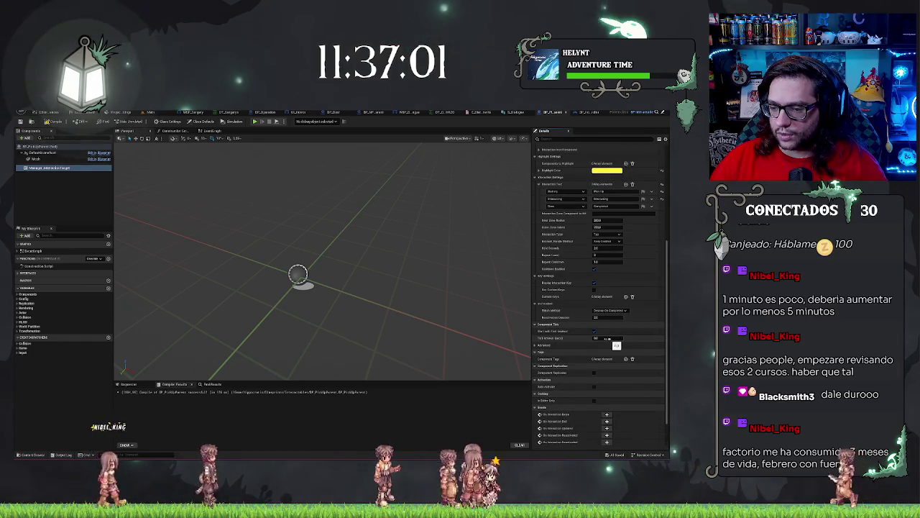
left_click(602, 312)
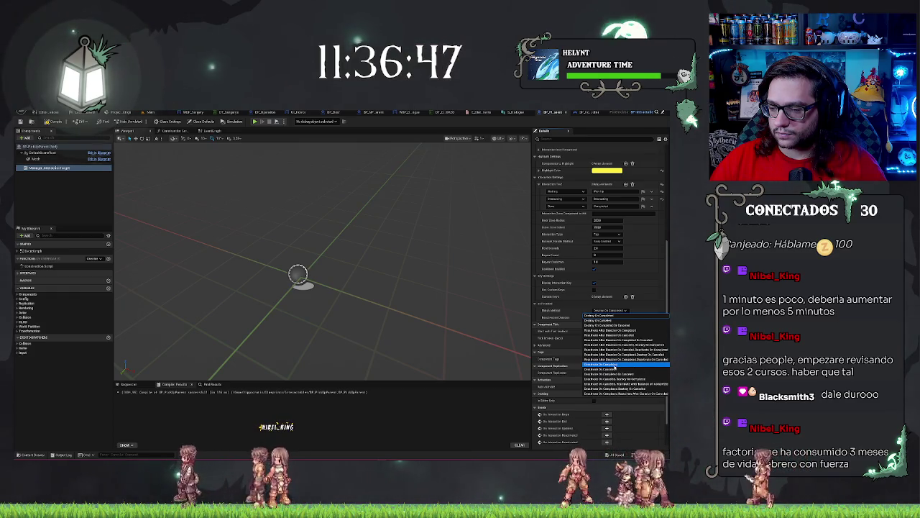
Set Finish Method to Deactivate On Completed and recompile BP_PickUpParent.
left_click(614, 365)
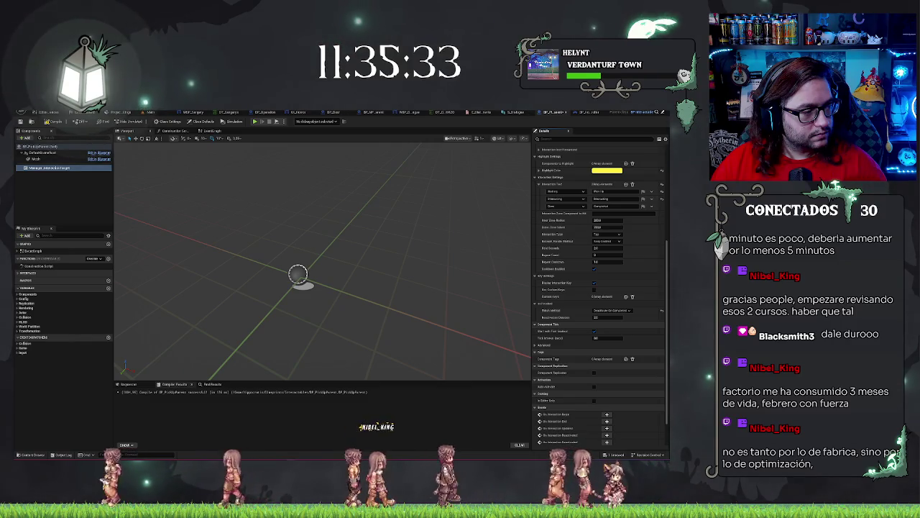
mouse_move(324, 287)
left_mouse_down()
mouse_move(302, 287)
mouse_move(218, 193)
left_mouse_up()
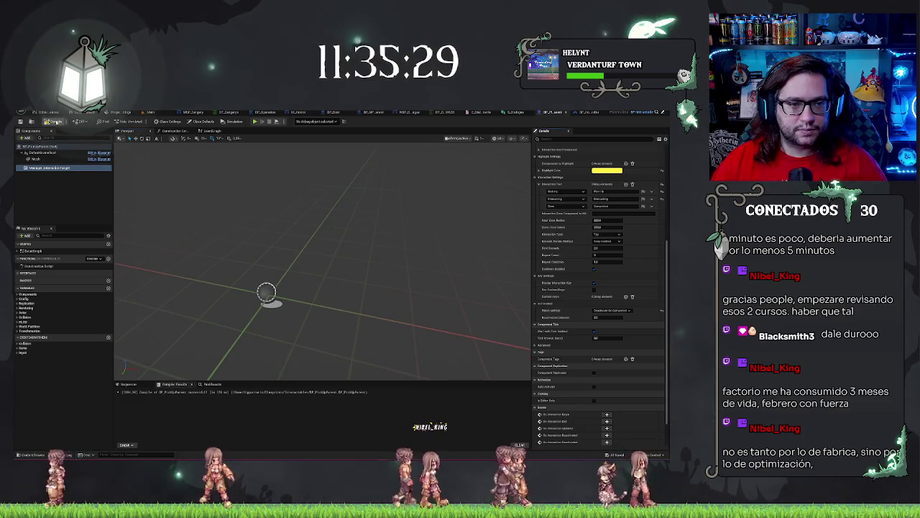
left_click(56, 122)
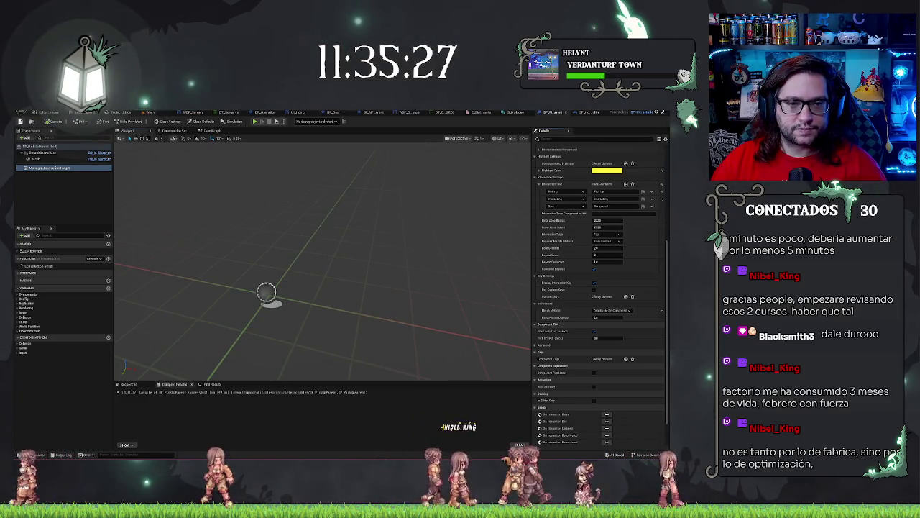
Return to the hospital level and bring up the actions for BP_FieldUnpacker in the Content Browser.
left_click_drag(318, 222, 338, 216)
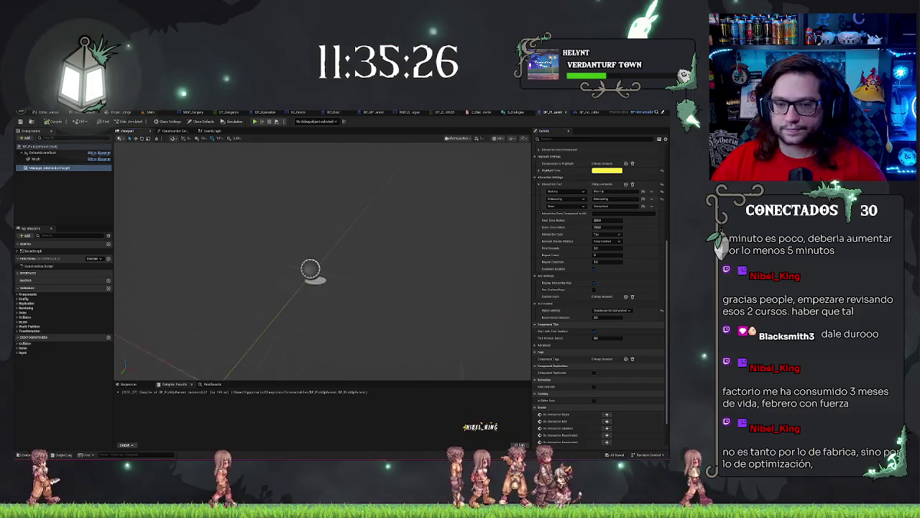
left_click(155, 112)
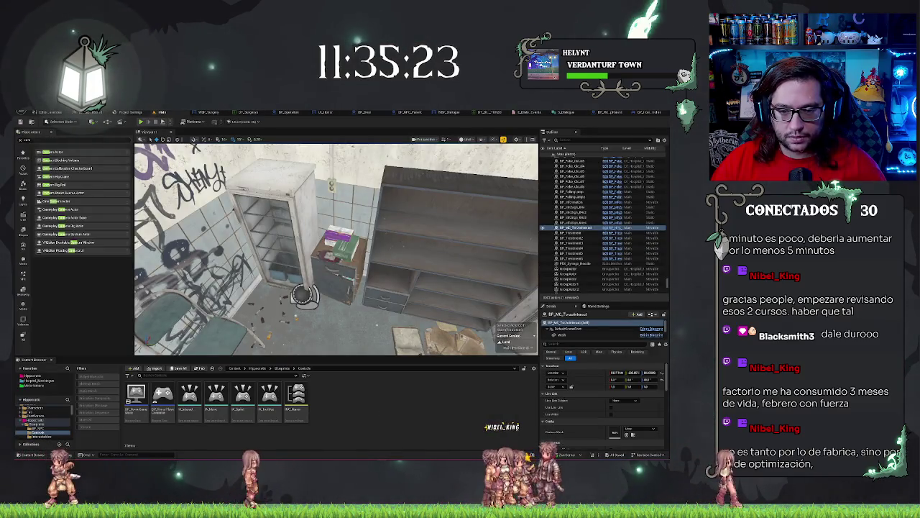
left_click_drag(337, 251, 320, 215)
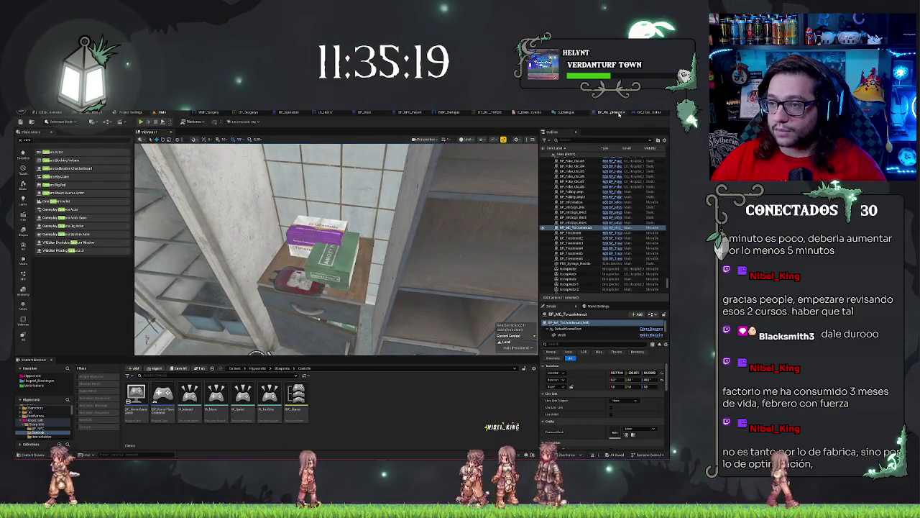
left_click(225, 112)
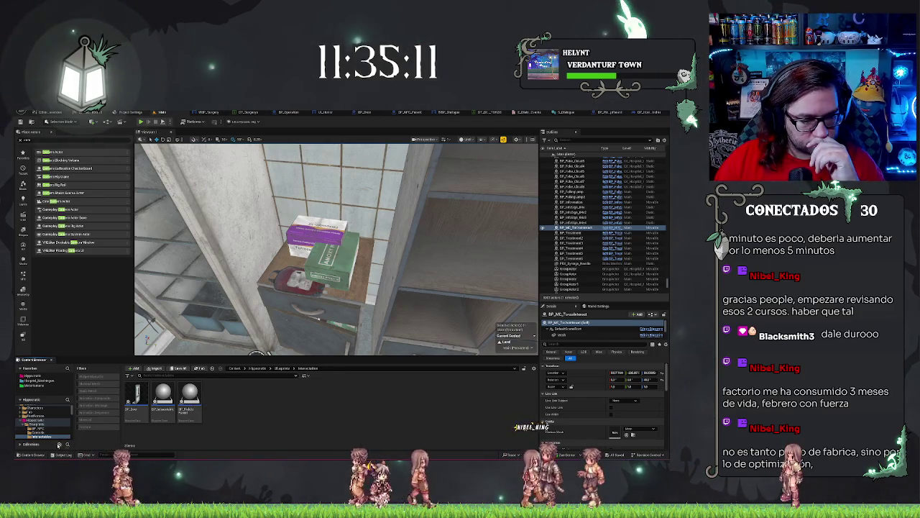
right_click(195, 401)
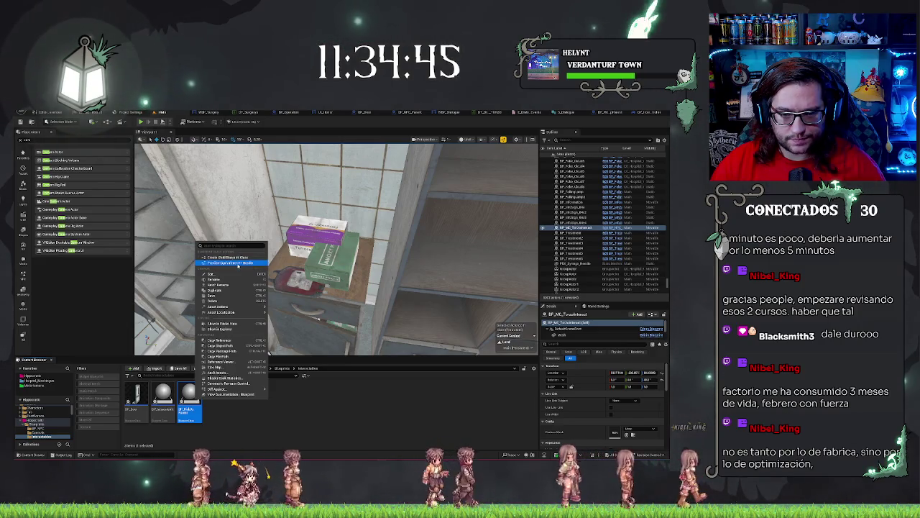
Create child blueprint BP_Item from BP_FieldUnpacker and drag it into the Mechanics folder.
left_click(234, 258)
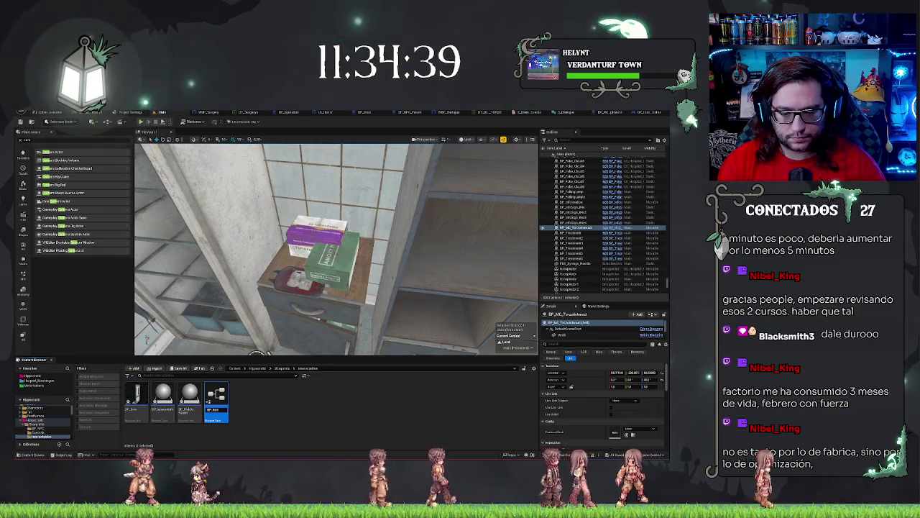
key("Return")
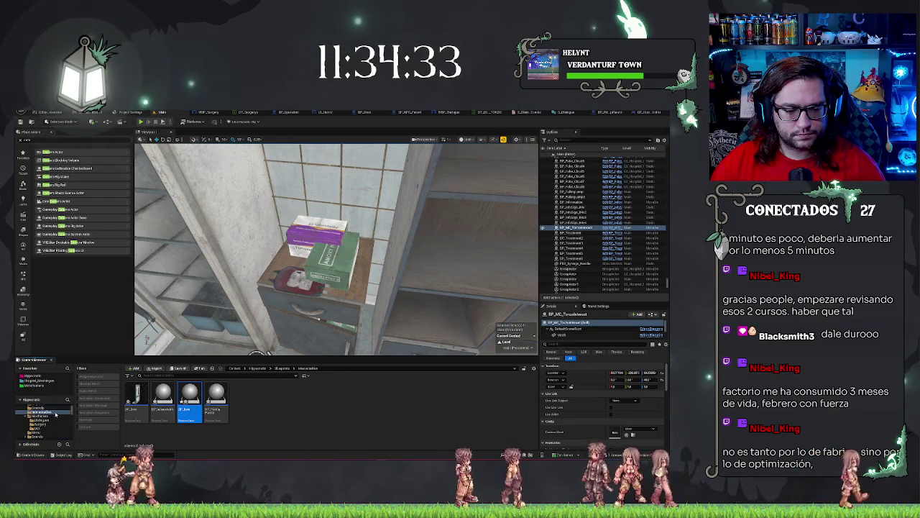
mouse_move(189, 397)
left_mouse_down()
mouse_move(179, 413)
mouse_move(119, 424)
mouse_move(41, 420)
left_mouse_up()
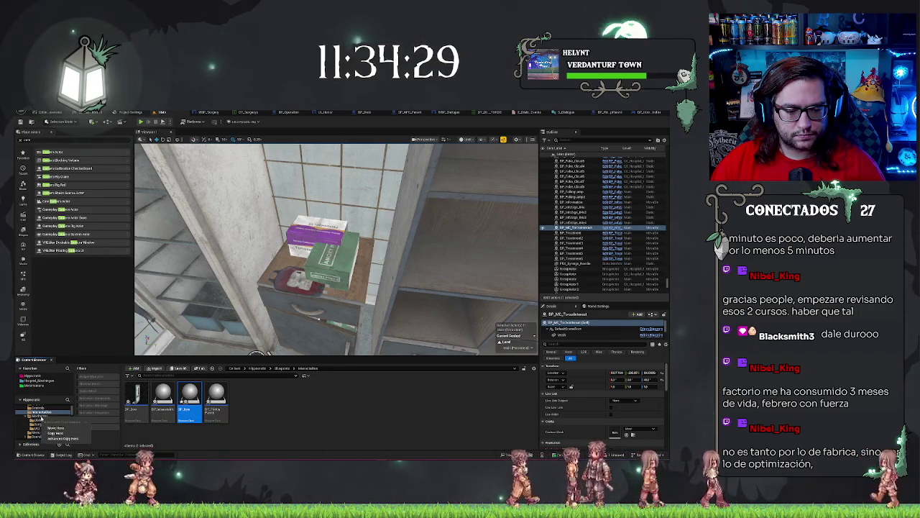
left_click(55, 429)
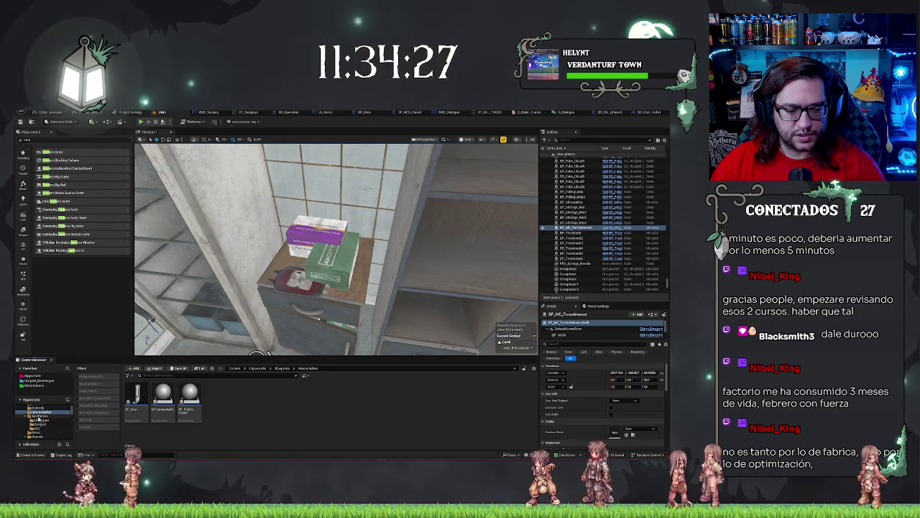
Finish moving BP_Item into Mechanics and create a new Infirmary folder there.
left_click(42, 416)
right_click(293, 414)
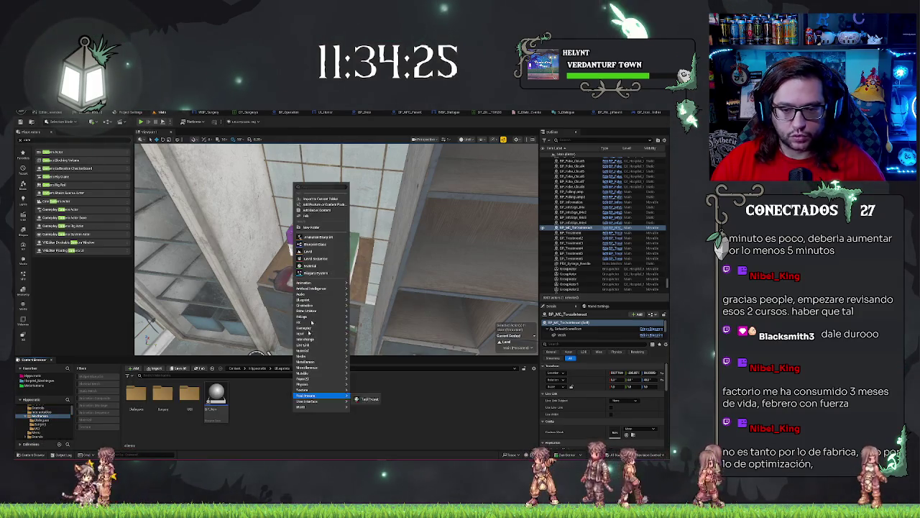
left_click(311, 227)
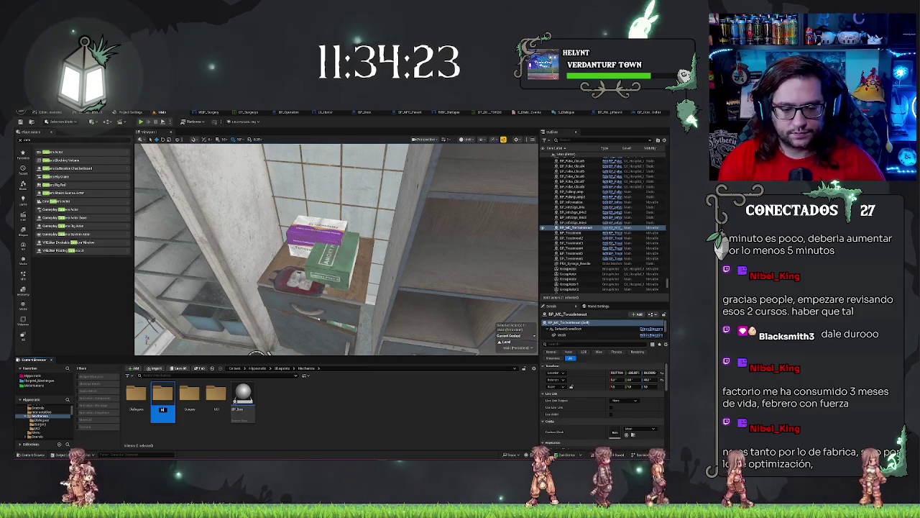
Move BP_Item into the Infirmary folder, open it, then view the Hippocratic folder.
left_click_drag(243, 396, 164, 401)
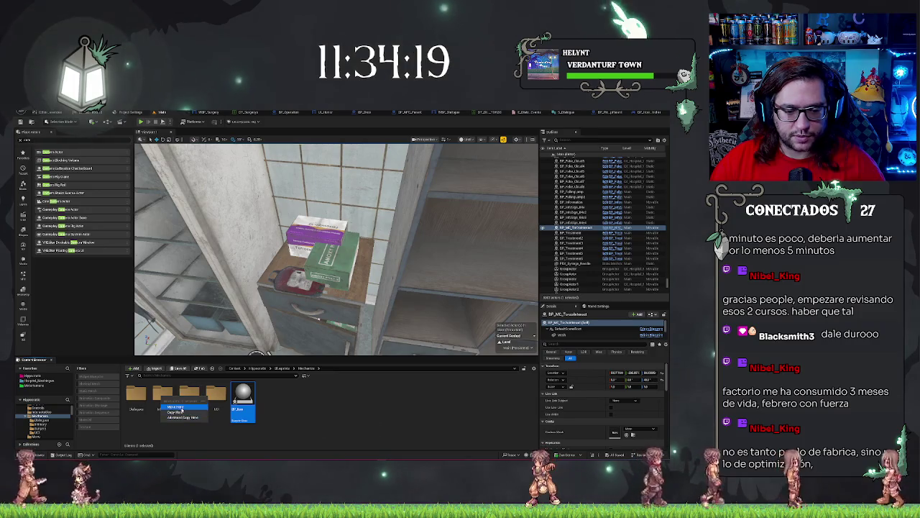
left_click(174, 407)
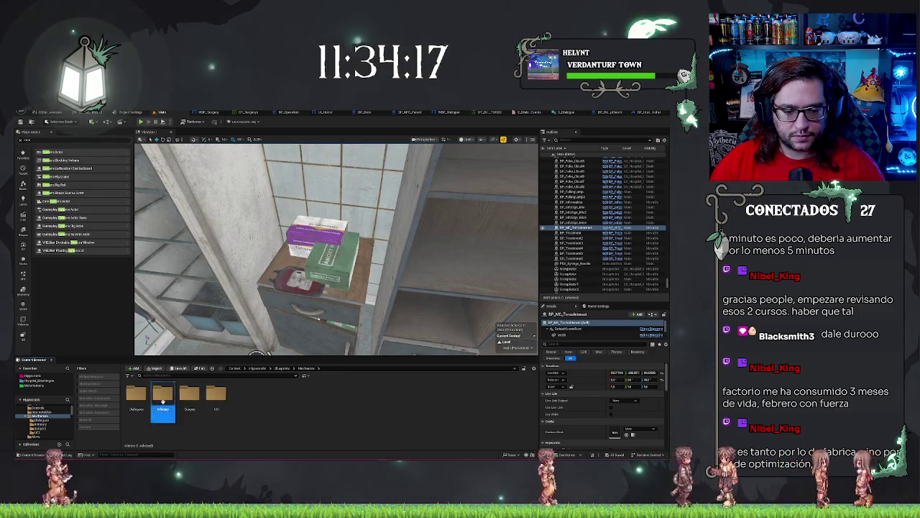
double_click(162, 404)
scroll(50, 424, "up", 3)
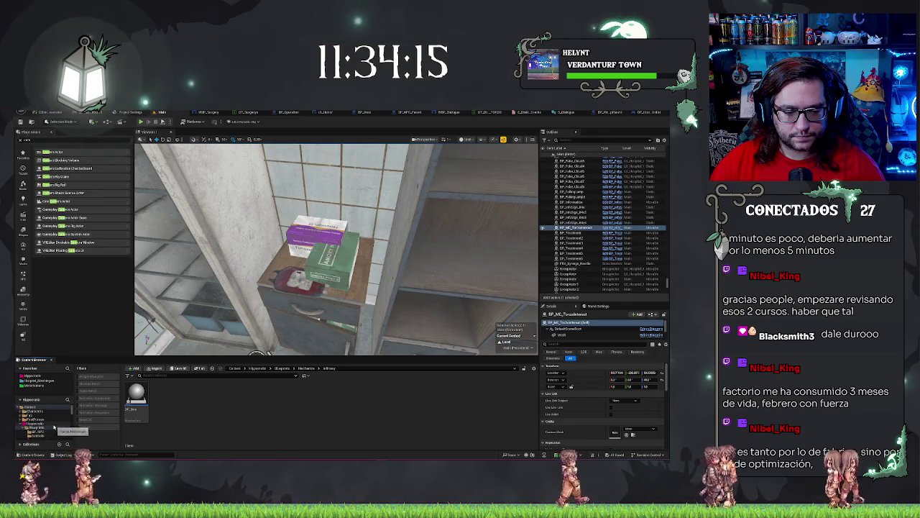
left_click(47, 424)
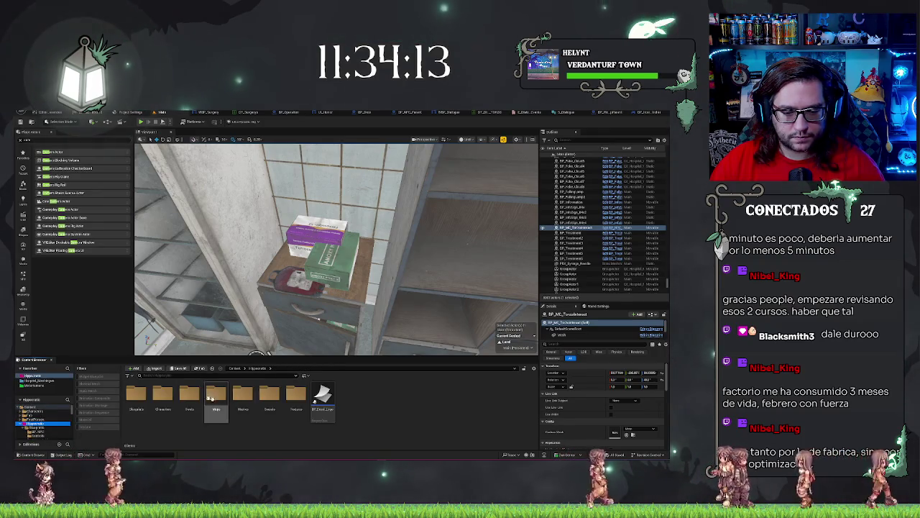